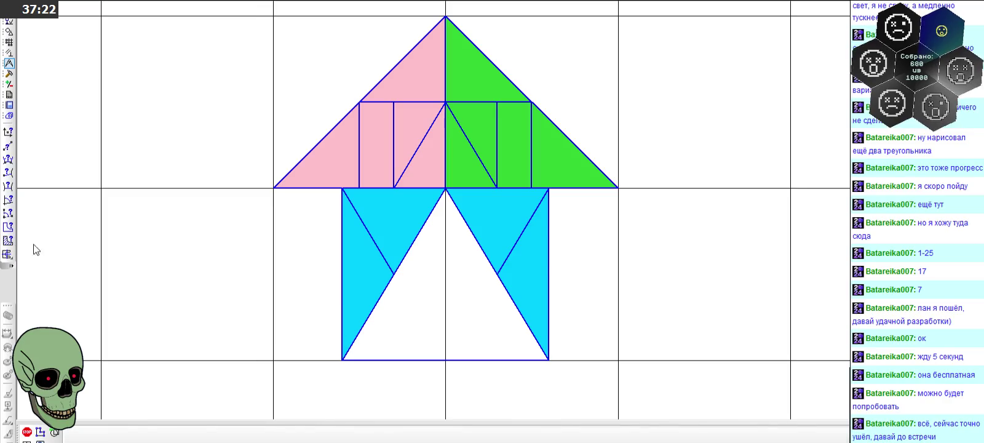
- Measure the areas of the left blue triangle and the pink rectangle
click(425, 217)
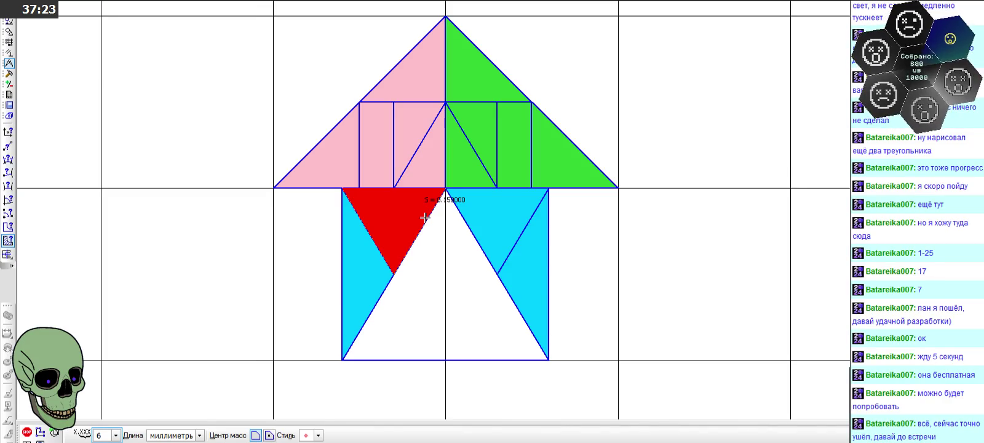
click(378, 175)
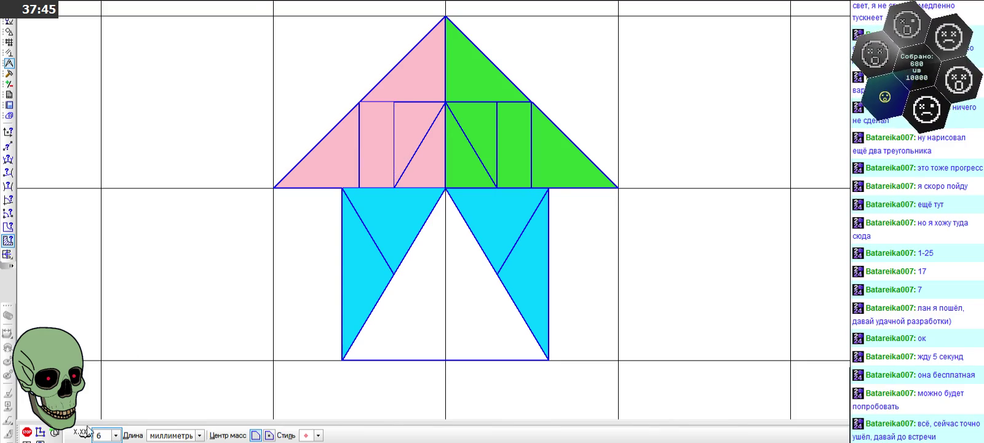
click(28, 433)
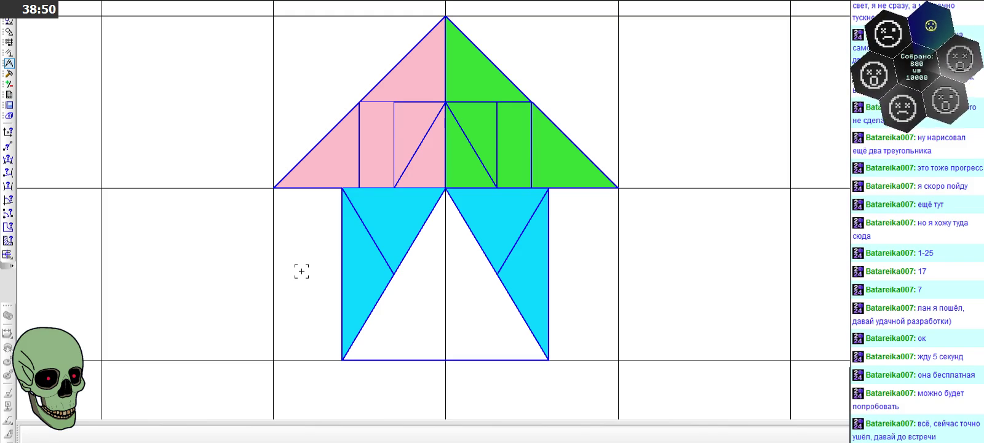
- Delete the existing blue, pink and green fills from the house
scroll(302, 271, down, 1)
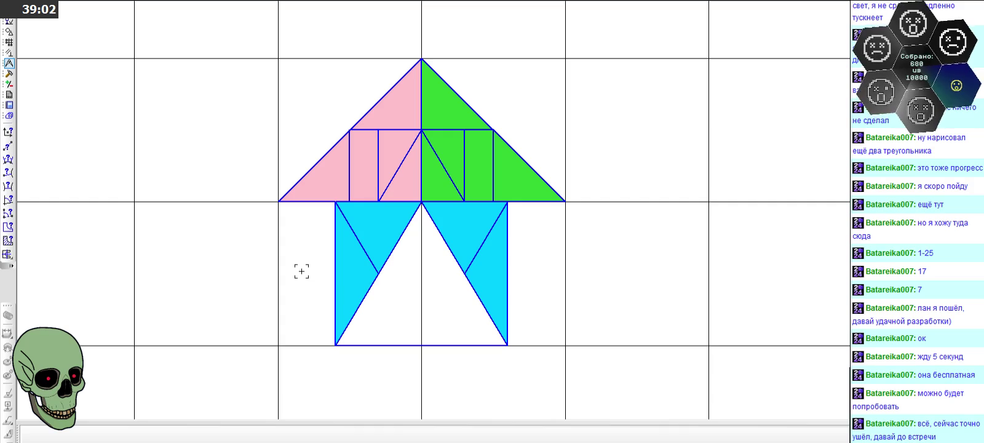
scroll(535, 273, down, 1)
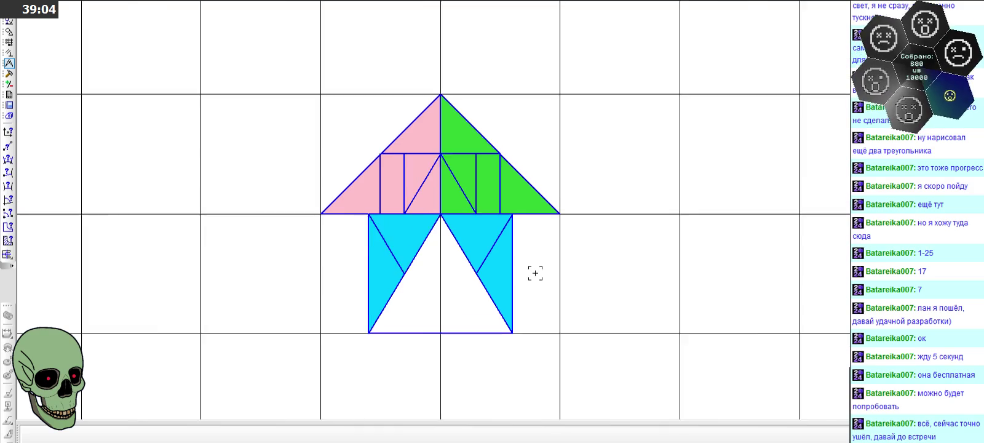
scroll(535, 273, down, 1)
scroll(532, 271, up, 2)
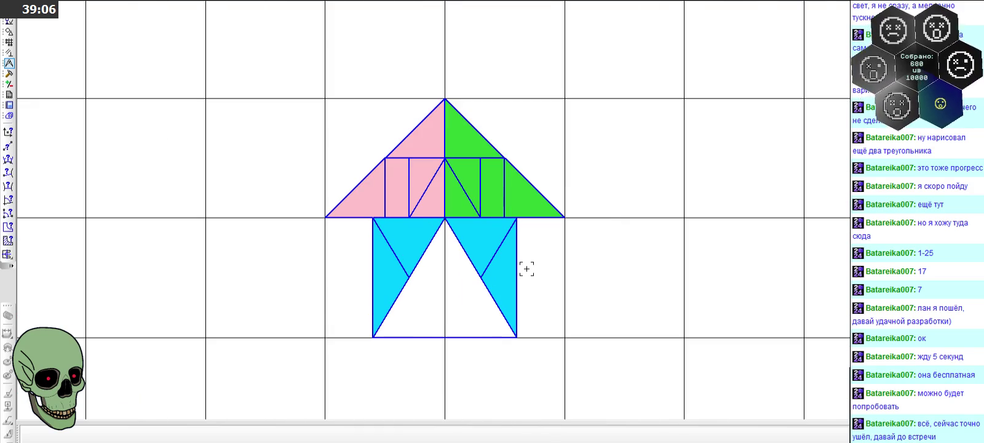
scroll(320, 262, up, 1)
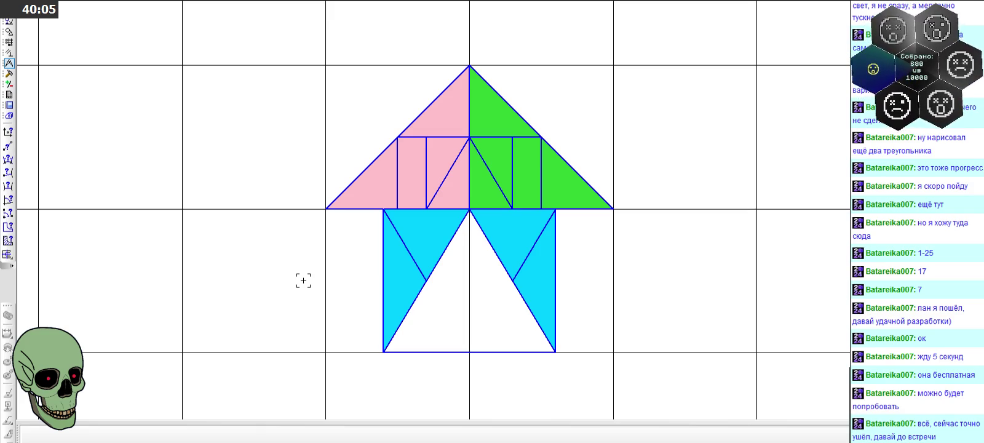
click(439, 231)
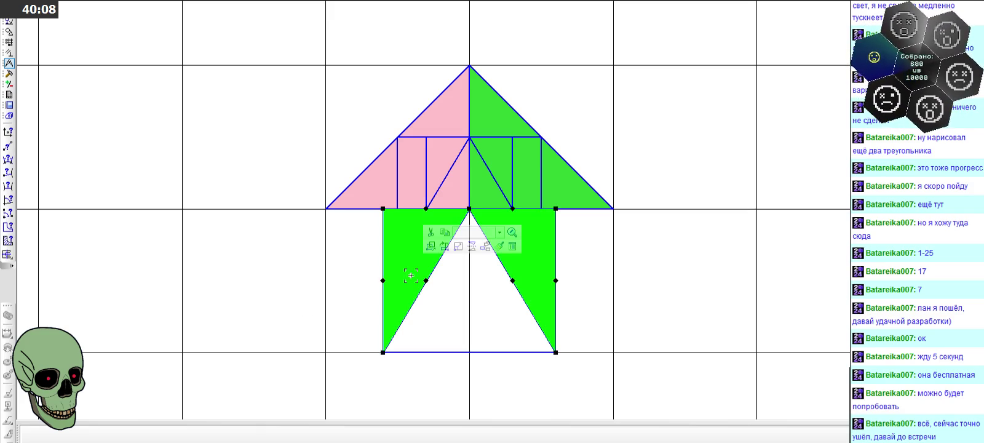
key(Delete)
click(380, 195)
key(Delete)
click(481, 199)
key(Delete)
- Fill the upper-left roof triangle pink and the upper-right roof triangle green
scroll(366, 66, up, 1)
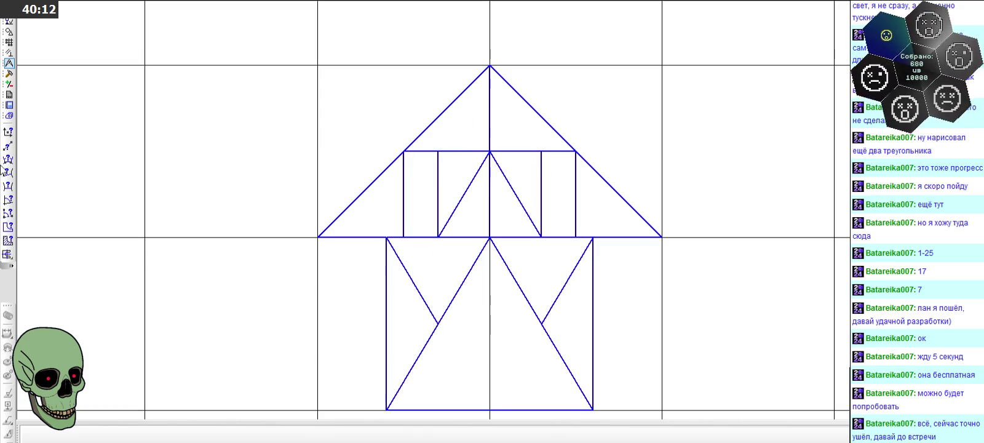
click(9, 31)
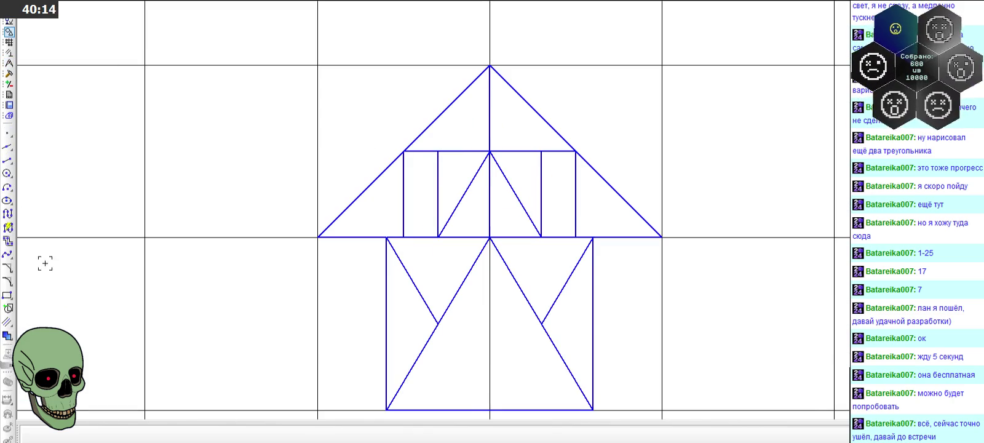
click(180, 435)
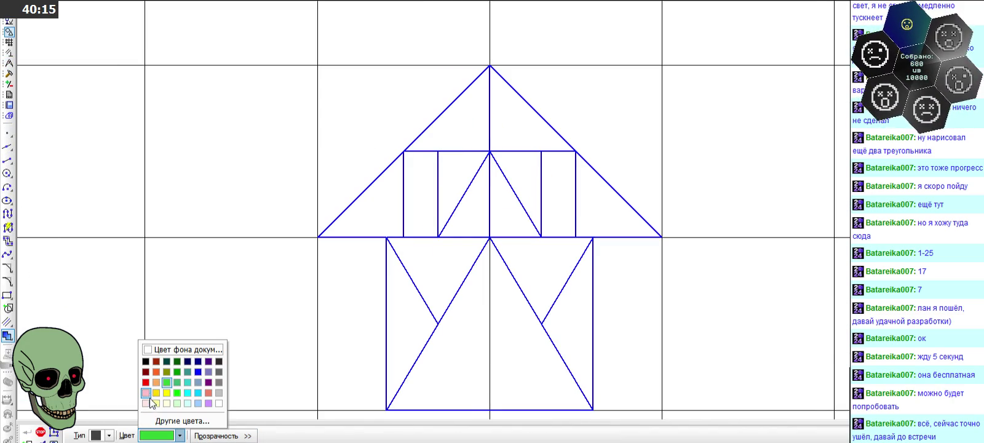
click(148, 400)
click(457, 123)
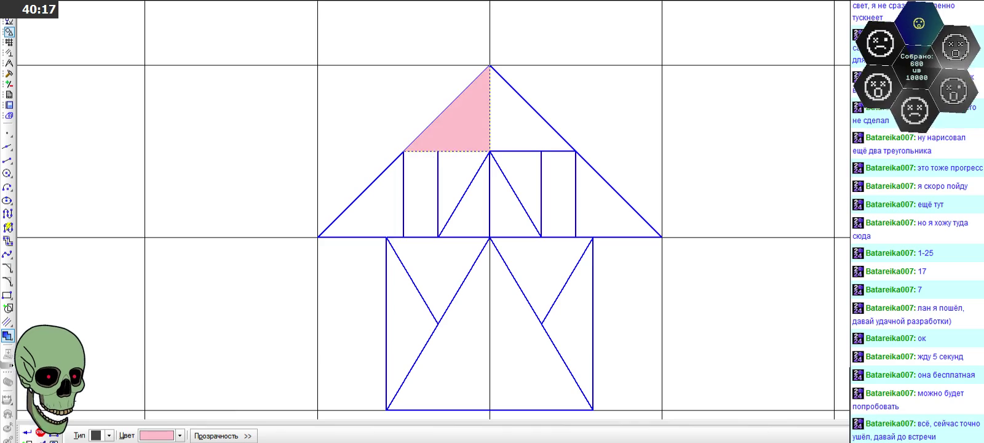
click(179, 435)
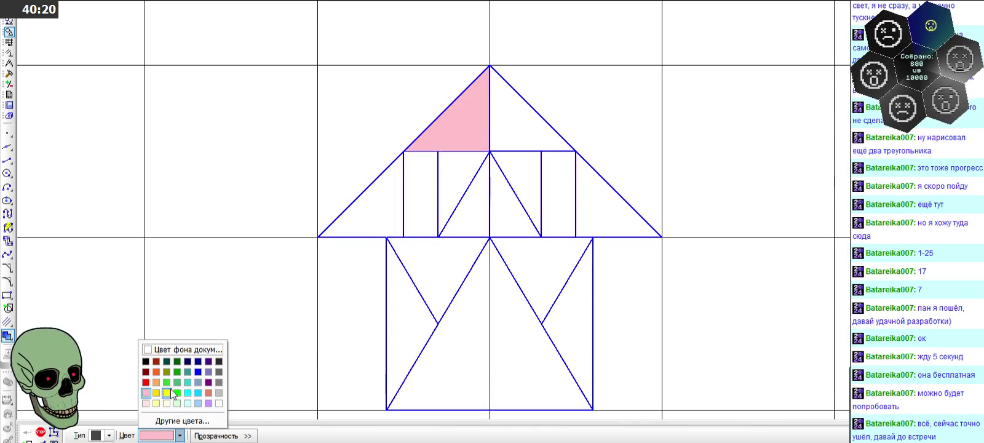
click(182, 376)
click(512, 131)
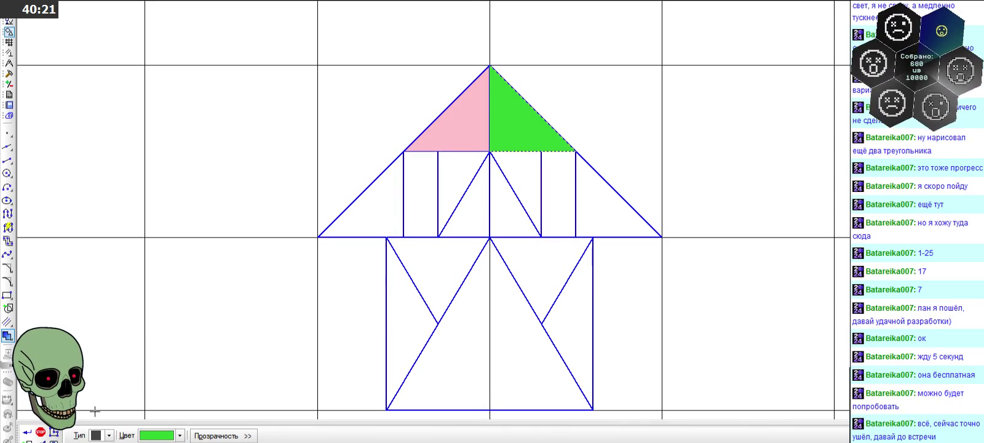
- Fill both inner roof triangles and both side triangles of the lower square cyan
click(180, 435)
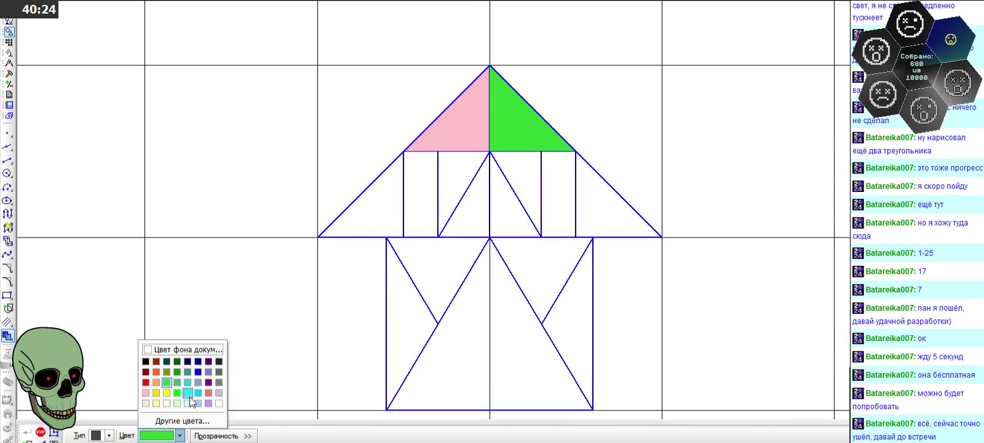
click(195, 395)
click(461, 170)
click(529, 167)
click(27, 433)
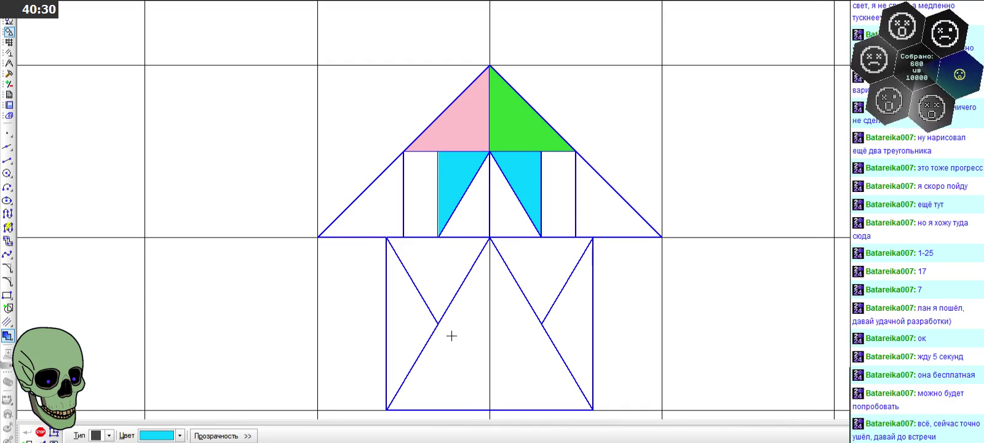
click(421, 317)
click(27, 433)
click(570, 334)
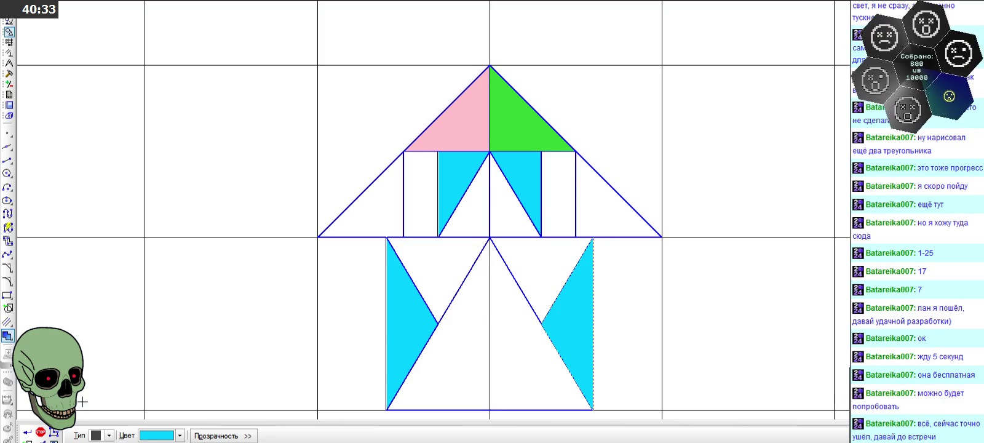
- Fill the lower-left roof triangle pink and the lower-right roof triangle green
click(179, 435)
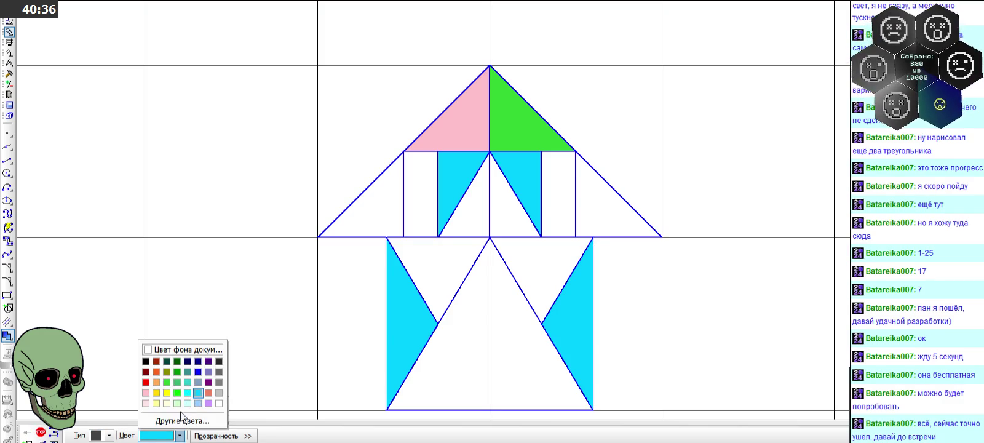
click(146, 392)
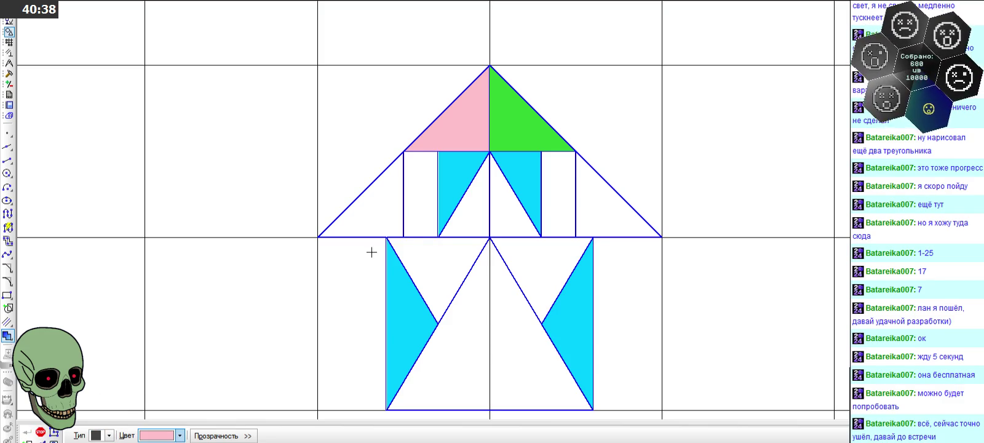
click(376, 218)
click(27, 432)
click(180, 435)
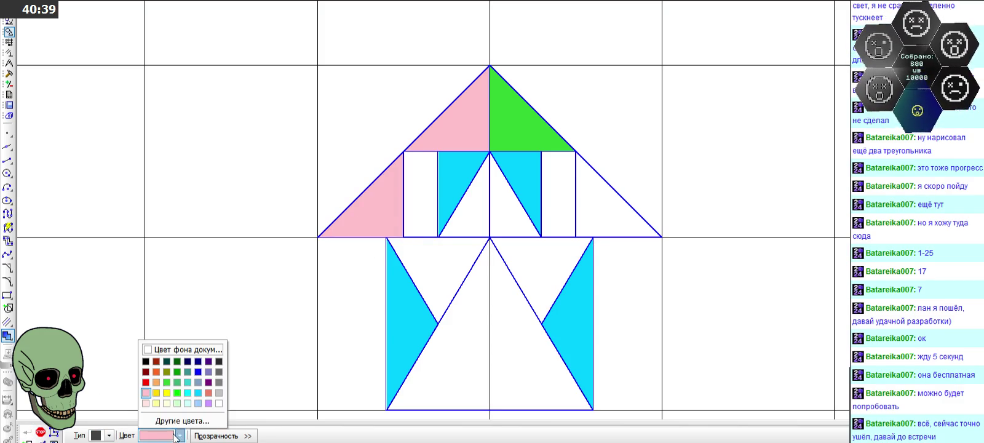
click(594, 228)
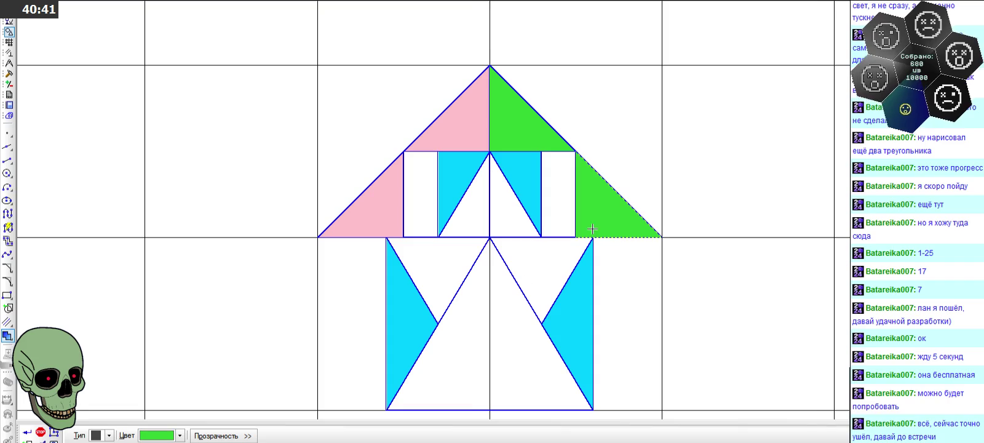
key(Escape)
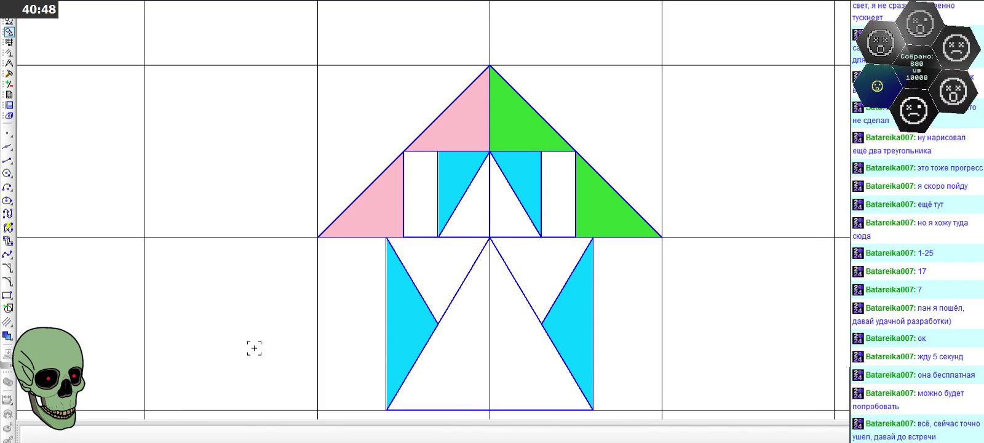
- Fill both halves of the central triangle dark blue
click(7, 336)
click(172, 435)
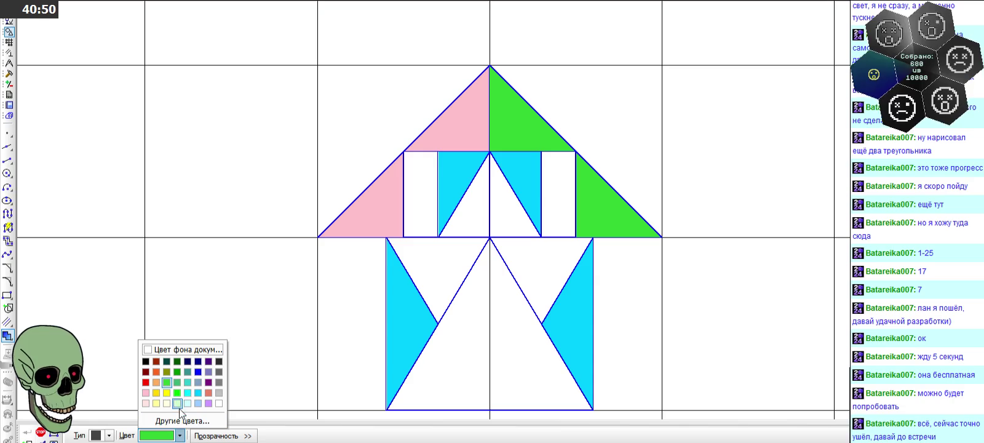
click(197, 362)
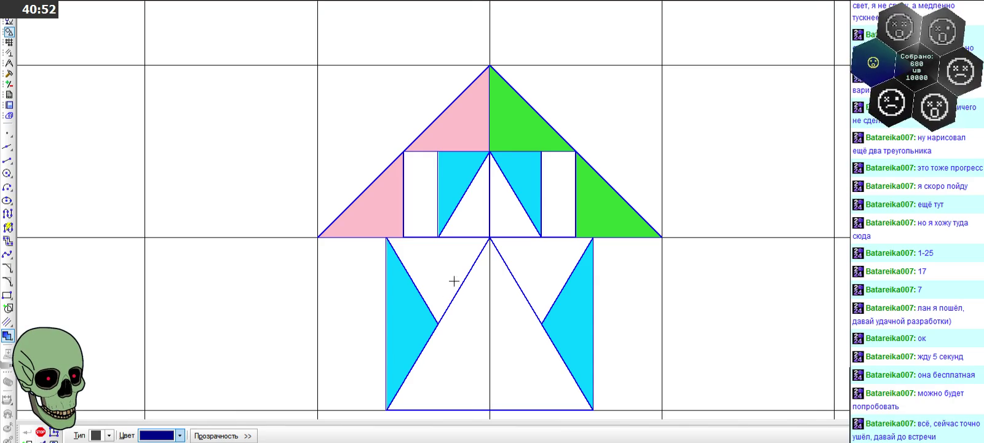
click(473, 220)
click(511, 219)
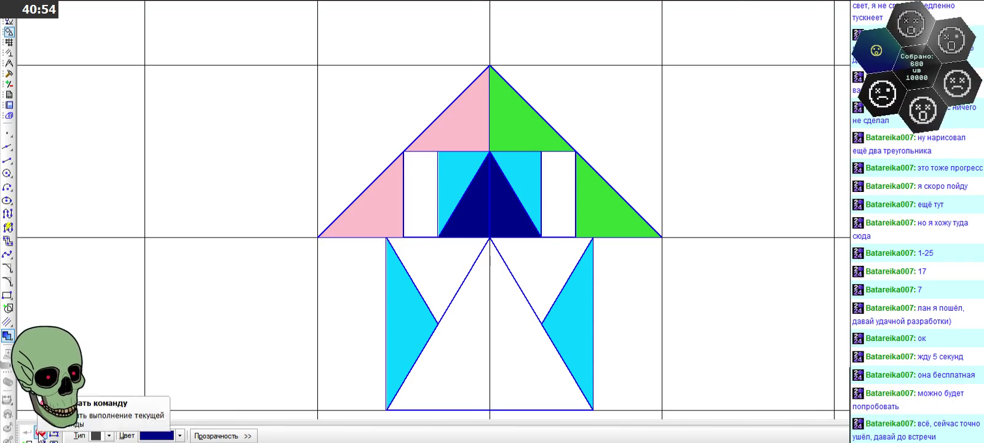
- Zoom out to locate the recoloured reference house, then zoom back in until it fills the view
scroll(518, 136, down, 1)
scroll(512, 140, down, 1)
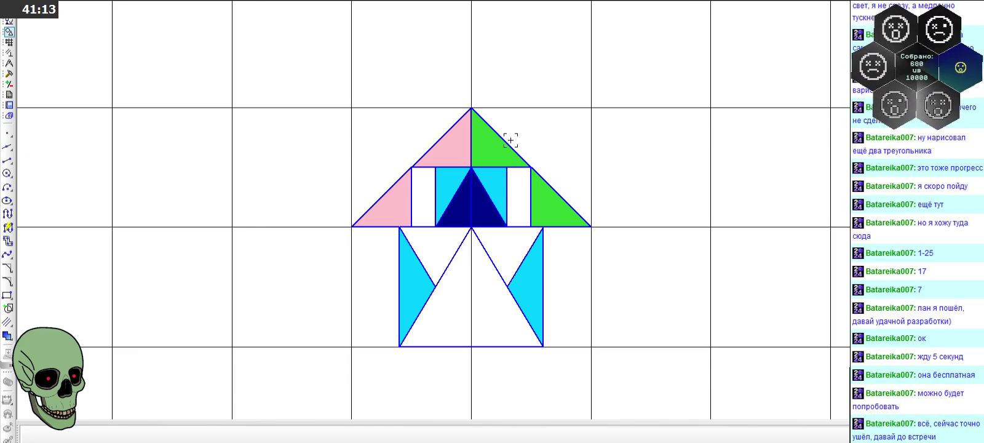
scroll(511, 140, down, 5)
scroll(499, 139, up, 2)
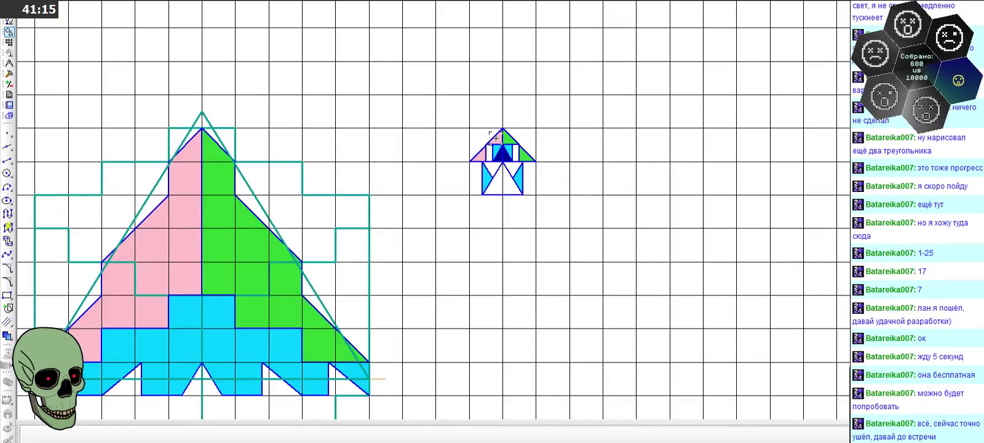
scroll(496, 137, down, 5)
scroll(415, 378, up, 3)
scroll(417, 360, up, 3)
scroll(418, 320, up, 2)
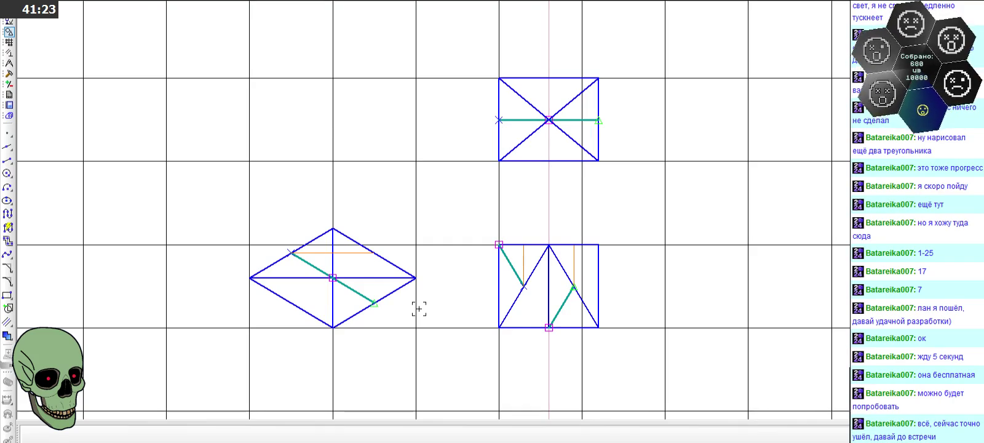
scroll(419, 300, up, 1)
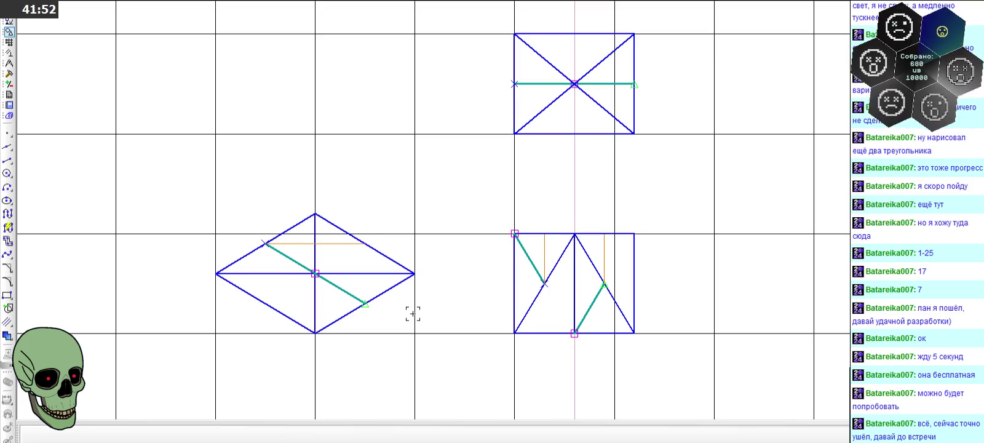
scroll(412, 313, down, 3)
scroll(413, 313, down, 3)
scroll(431, 86, up, 3)
scroll(444, 84, up, 3)
scroll(523, 123, down, 4)
scroll(523, 123, up, 3)
scroll(538, 155, up, 3)
scroll(538, 155, up, 3)
scroll(566, 176, up, 3)
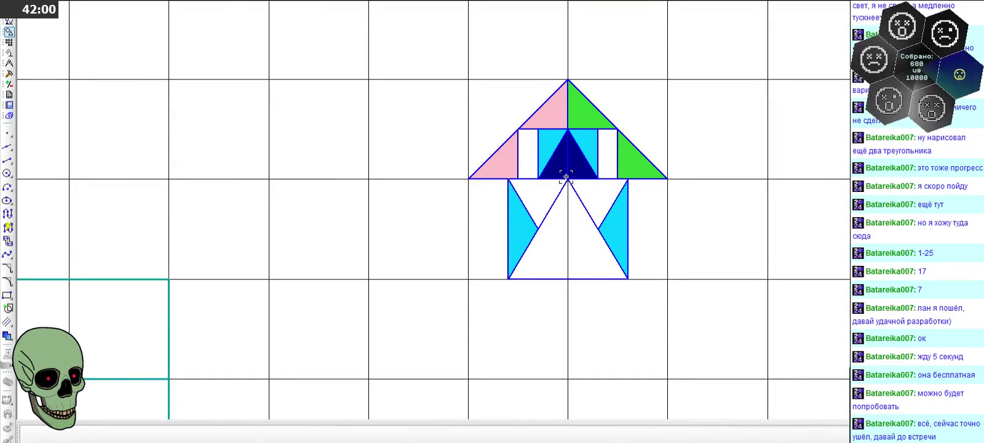
- Zoom closer on the house and activate the Отрезок (Segment) line tool
scroll(566, 176, up, 1)
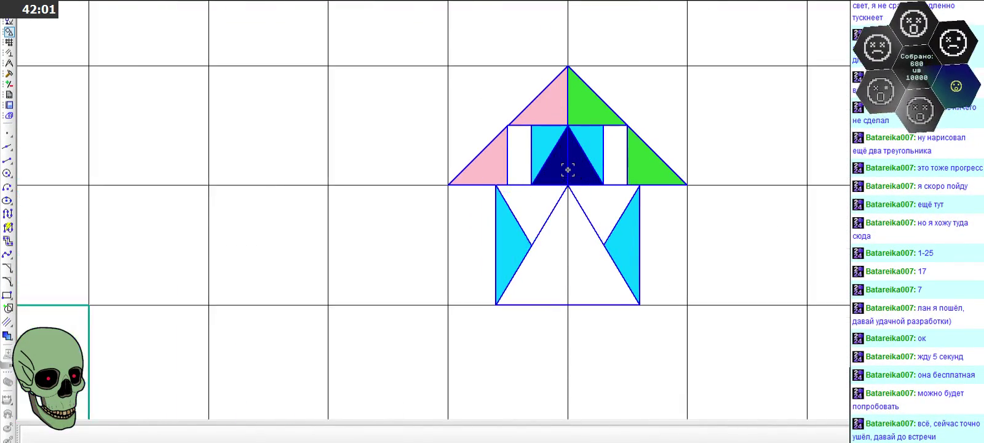
scroll(568, 170, up, 1)
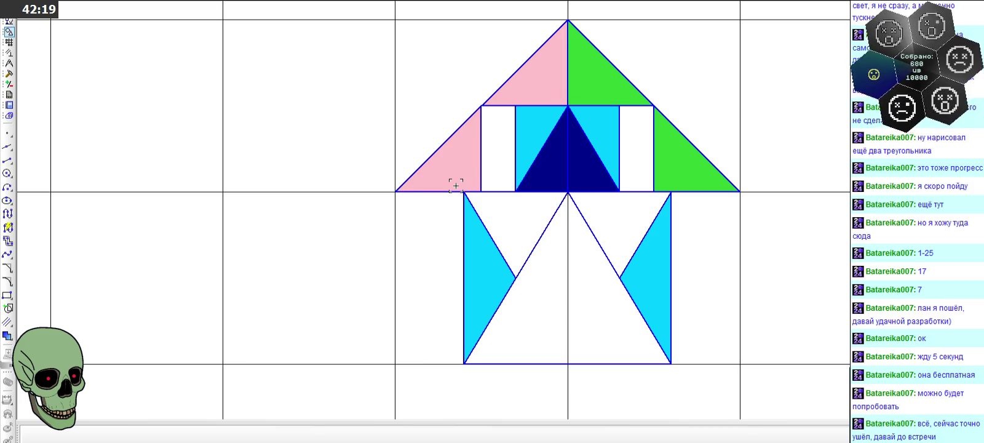
click(8, 161)
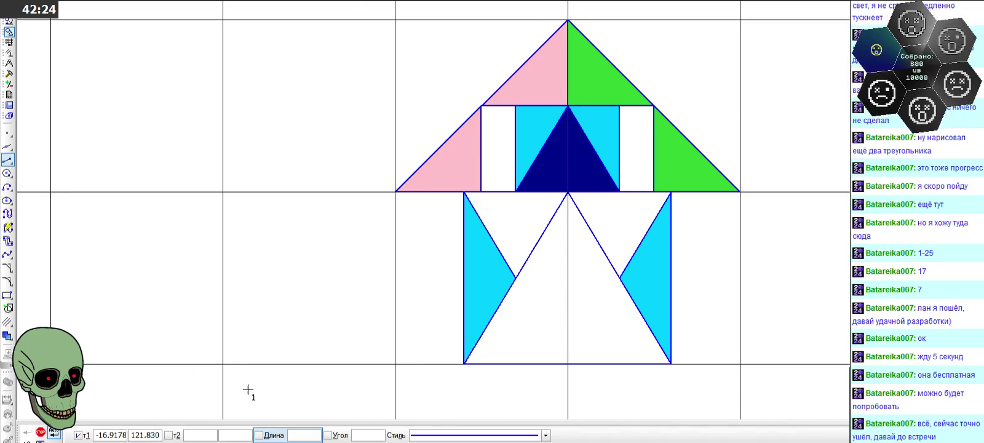
scroll(489, 203, up, 2)
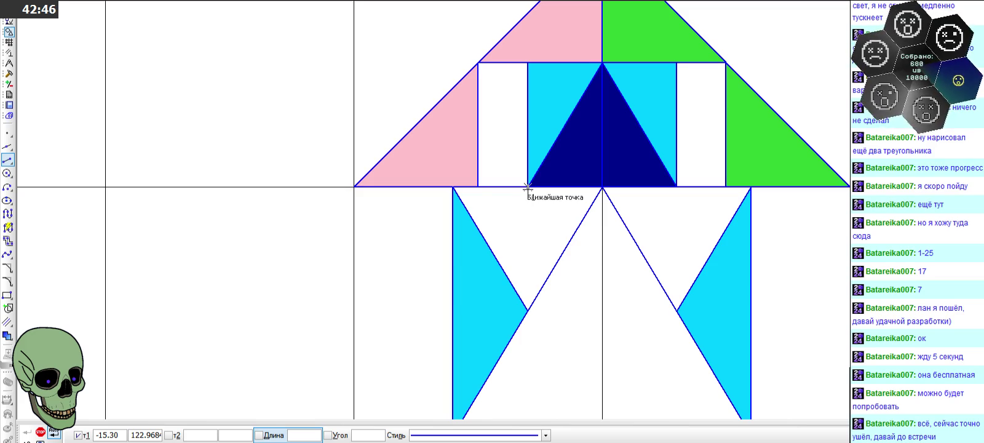
click(9, 63)
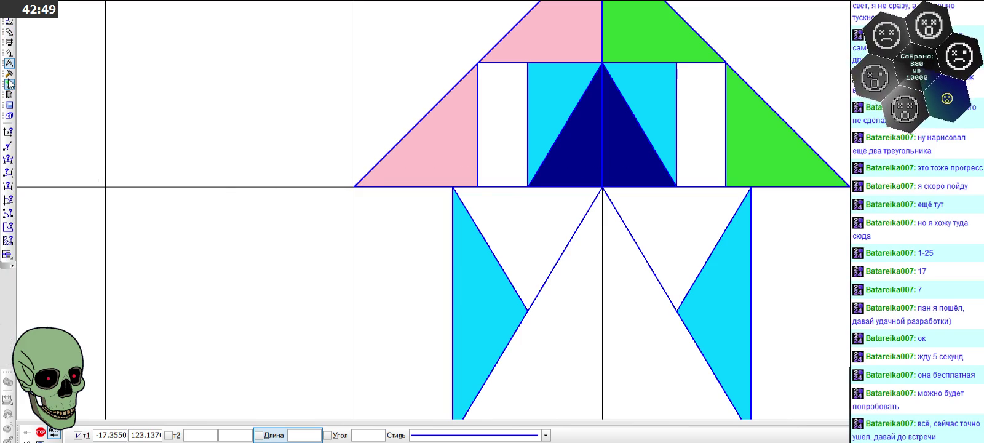
click(8, 240)
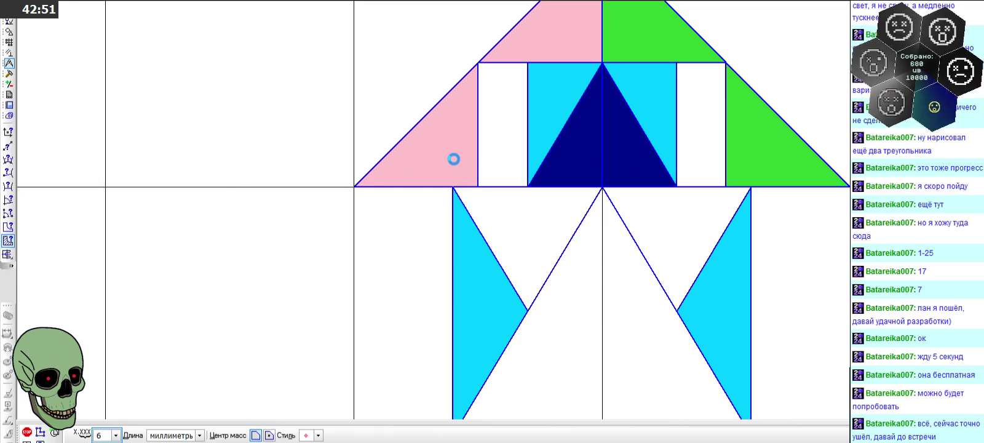
click(504, 203)
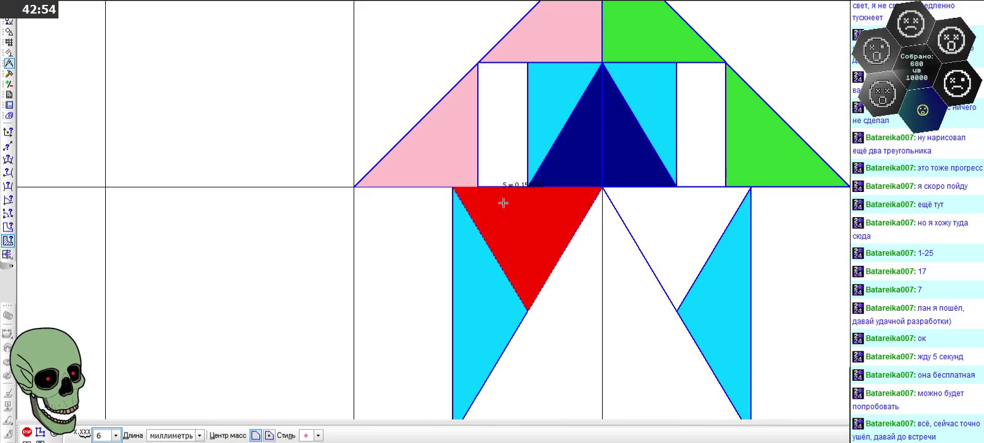
key(Escape)
key(Escape)
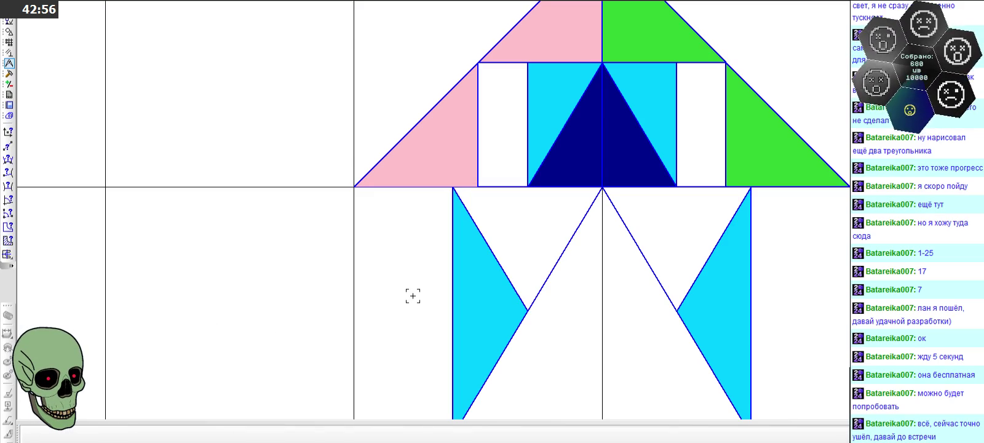
click(8, 32)
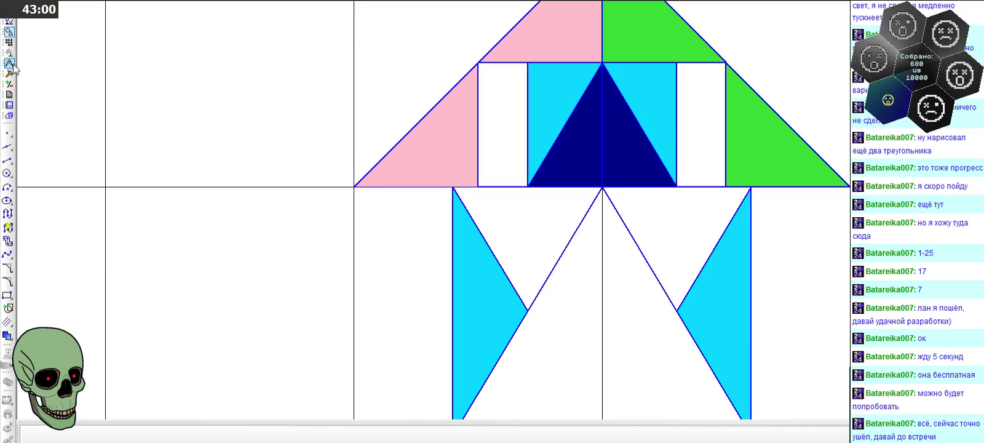
click(8, 160)
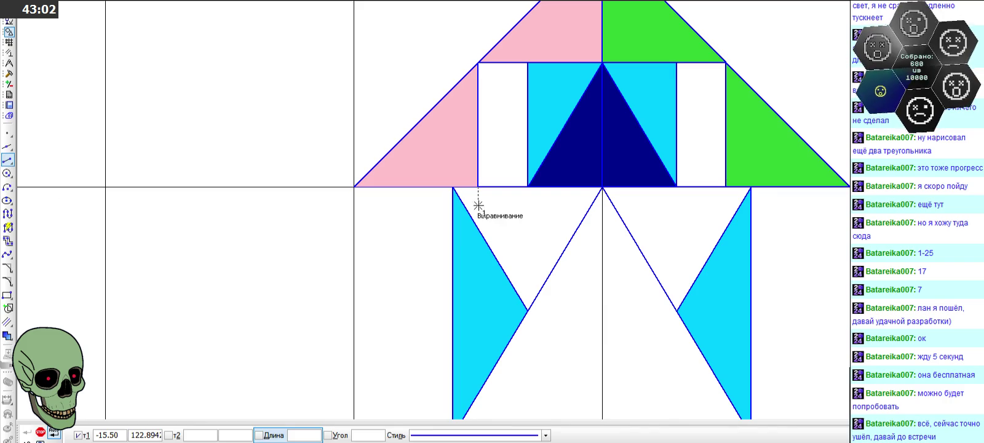
- Draw a slanted line from the roof-base corner to the cyan triangle and measure the parallelogram's area (0.112500)
click(528, 186)
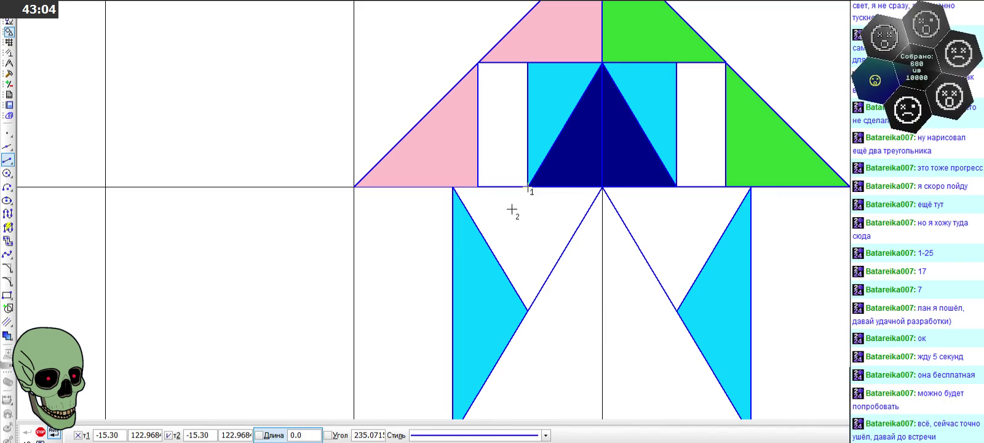
click(491, 248)
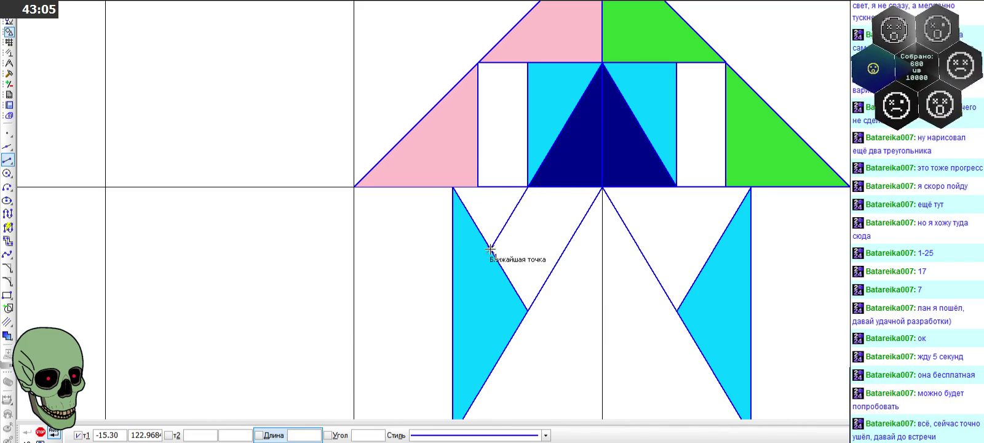
click(8, 73)
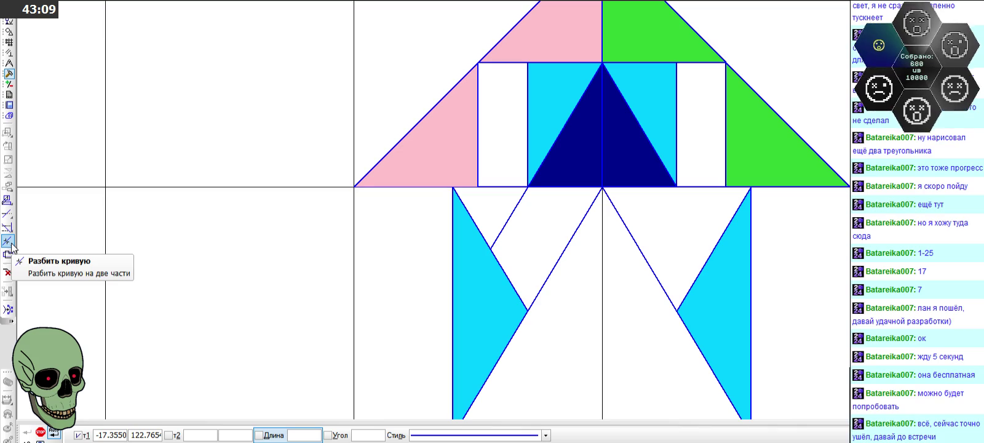
click(9, 62)
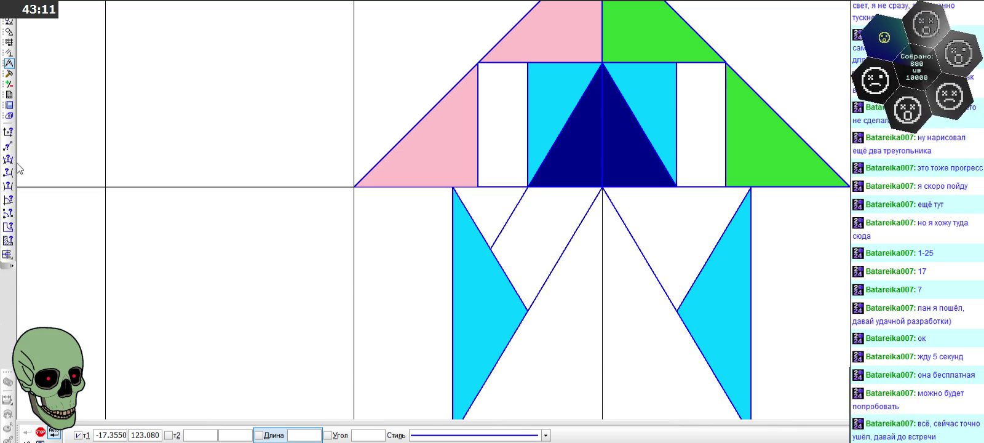
click(8, 240)
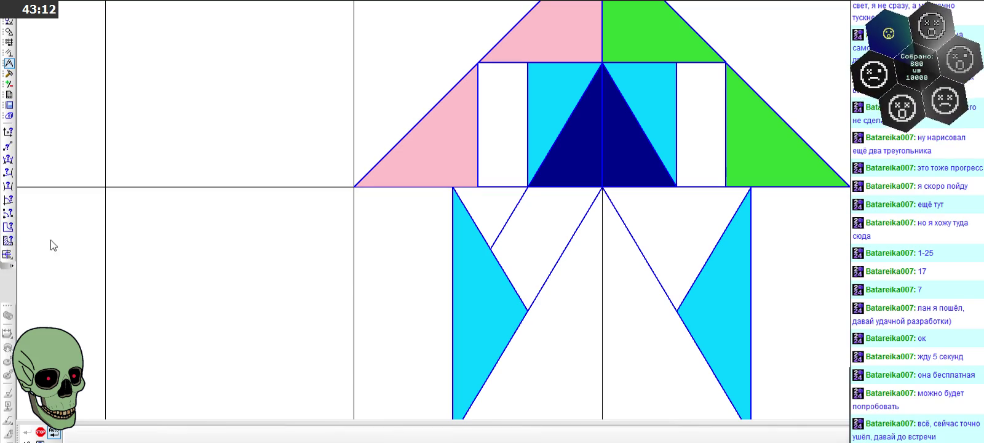
click(500, 239)
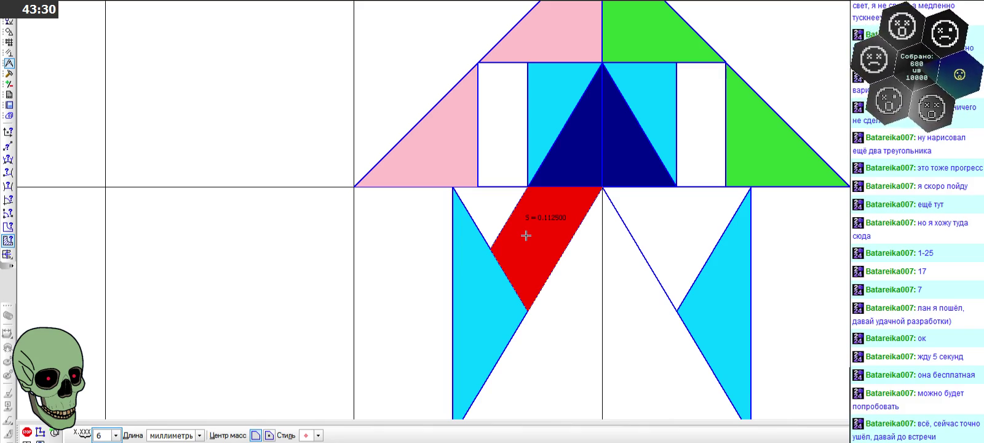
click(27, 433)
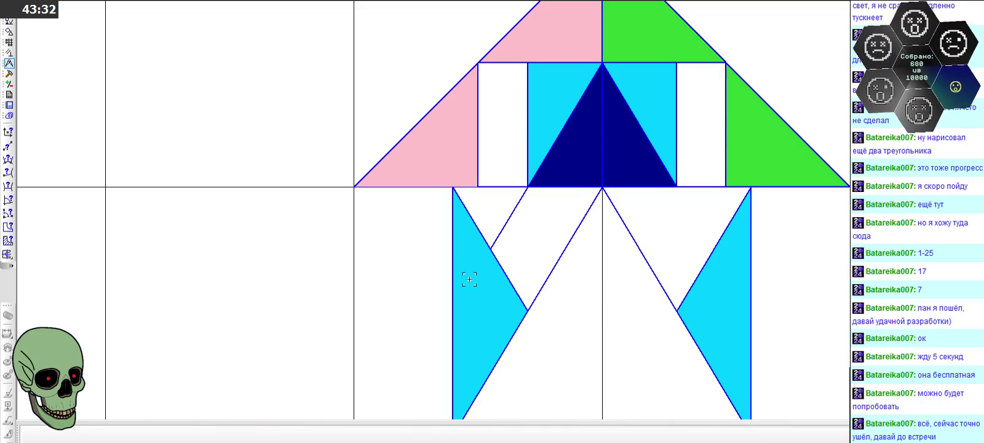
- Delete the slanted line and draw a horizontal line at angle 0 across the white triangle
click(508, 227)
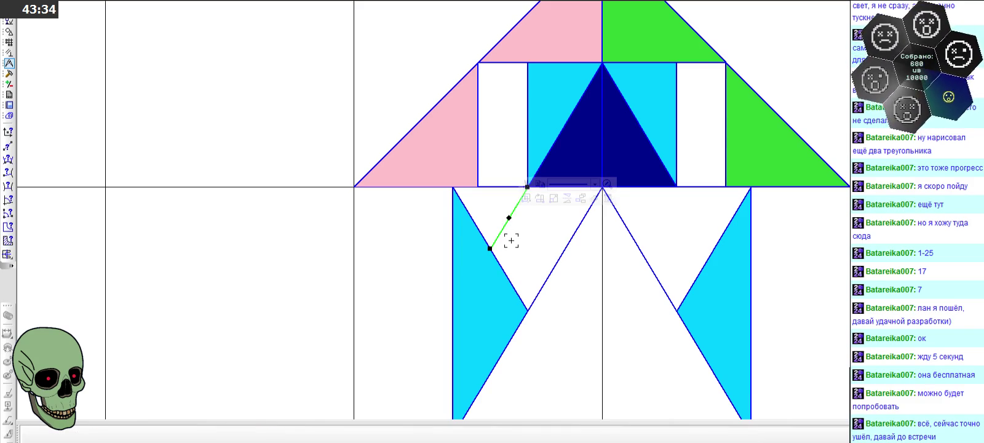
key(Delete)
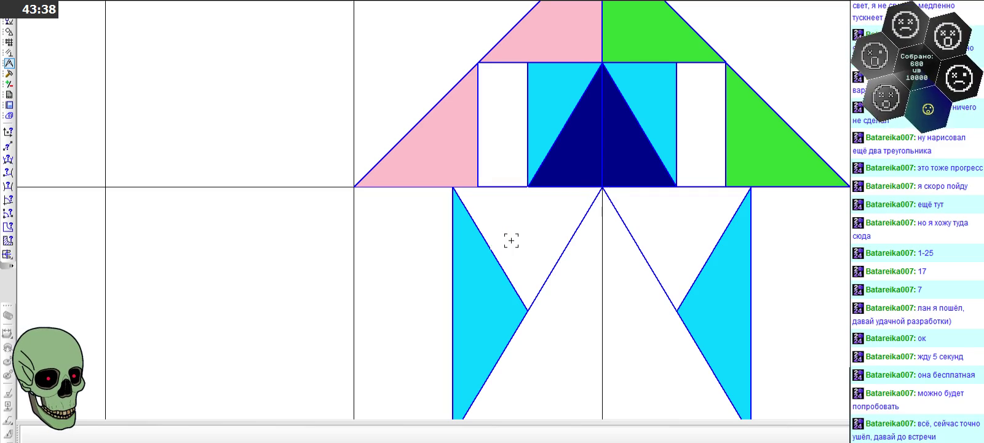
click(8, 32)
click(7, 173)
click(7, 160)
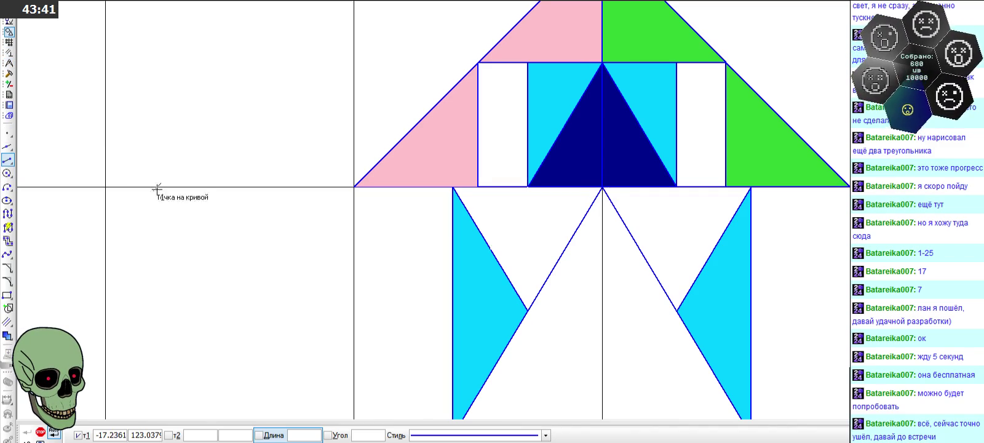
click(492, 248)
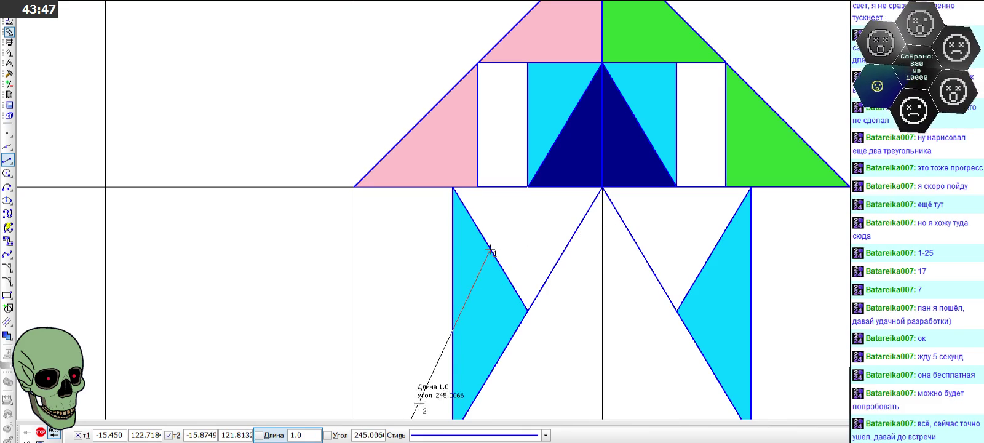
click(369, 434)
text(0)
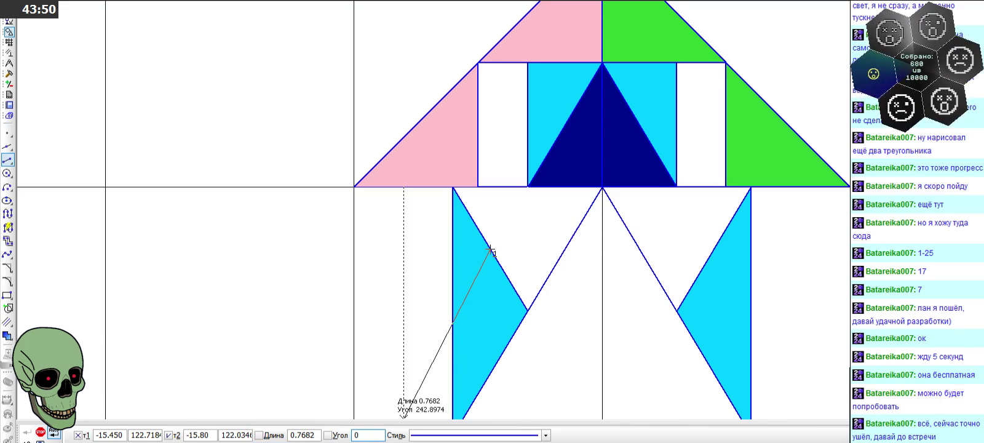
key(Return)
click(565, 249)
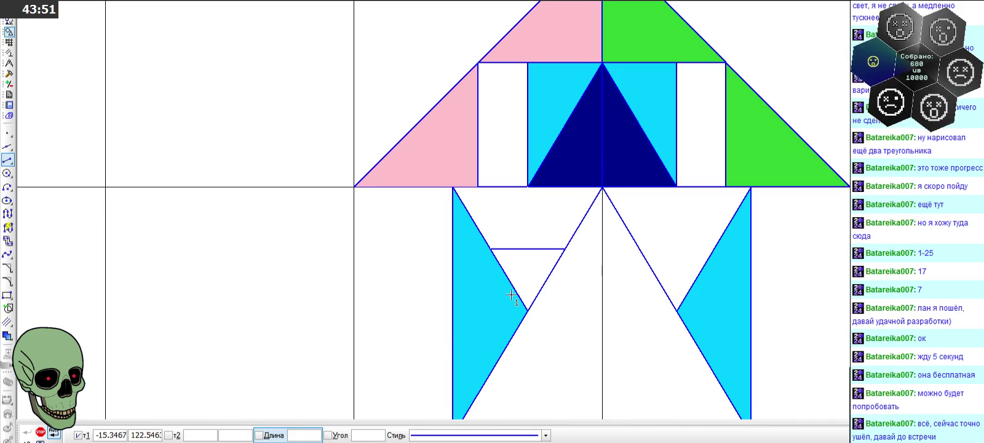
- Measure the area of a piece of the white triangle, then delete the horizontal line
click(8, 73)
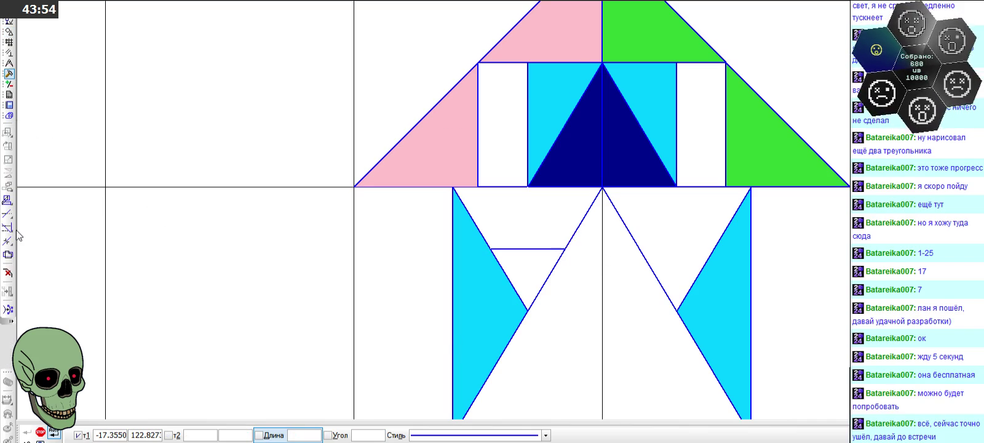
click(9, 63)
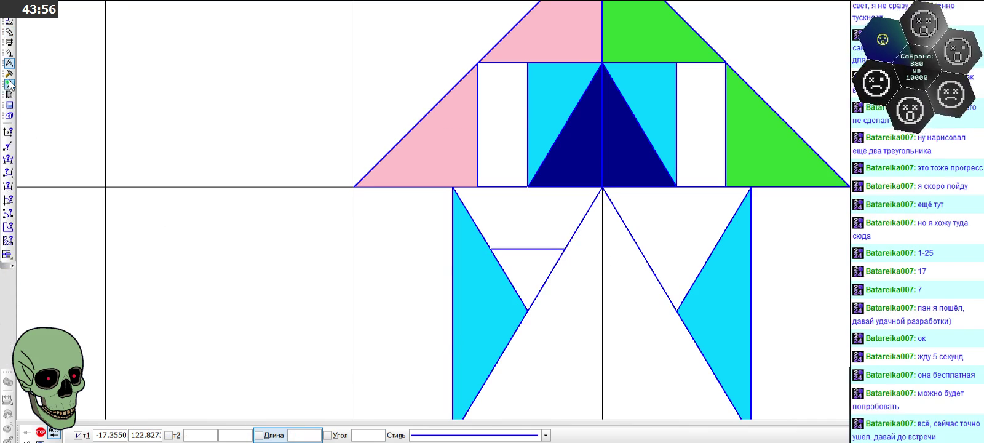
click(12, 238)
click(540, 210)
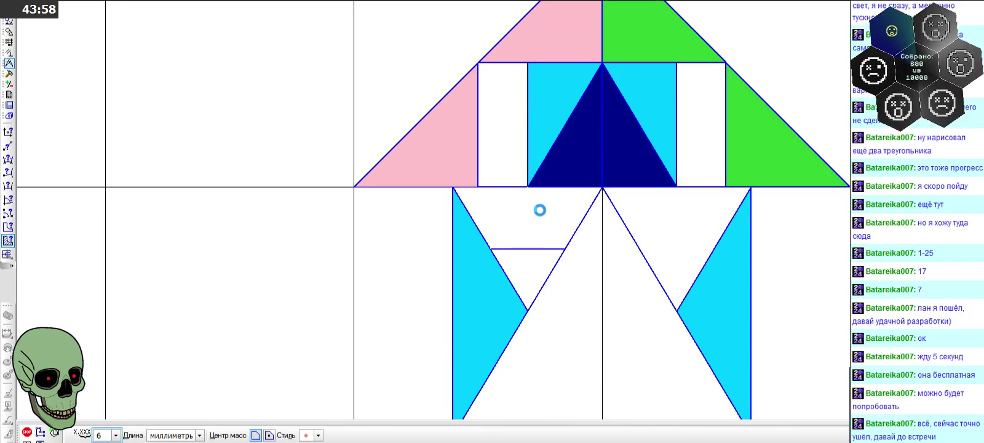
click(527, 279)
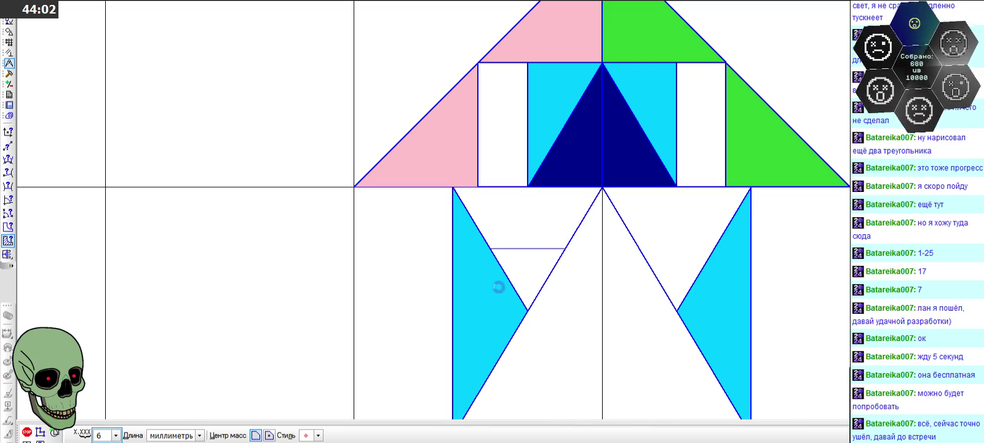
click(27, 433)
click(523, 249)
key(Delete)
scroll(433, 196, down, 1)
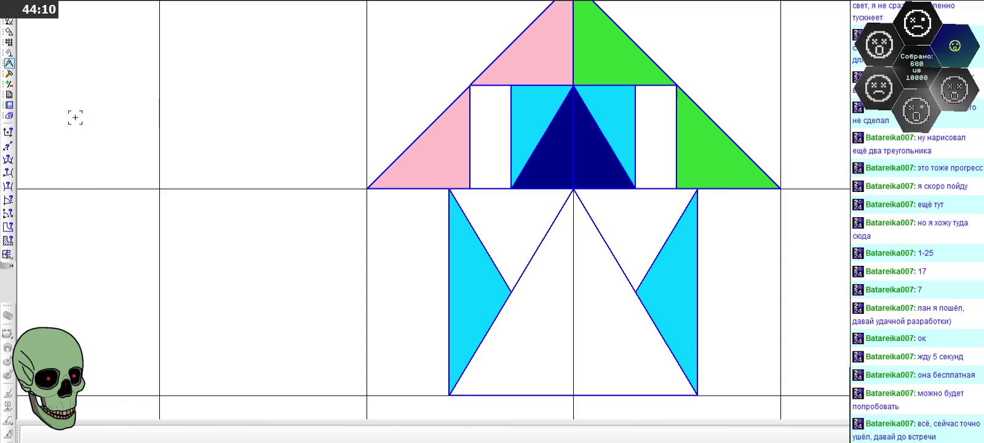
- Draw a diagonal from the white rectangle's corner and trim the part crossing the cyan and blue area
click(8, 31)
click(8, 160)
scroll(484, 163, up, 1)
click(466, 48)
click(613, 194)
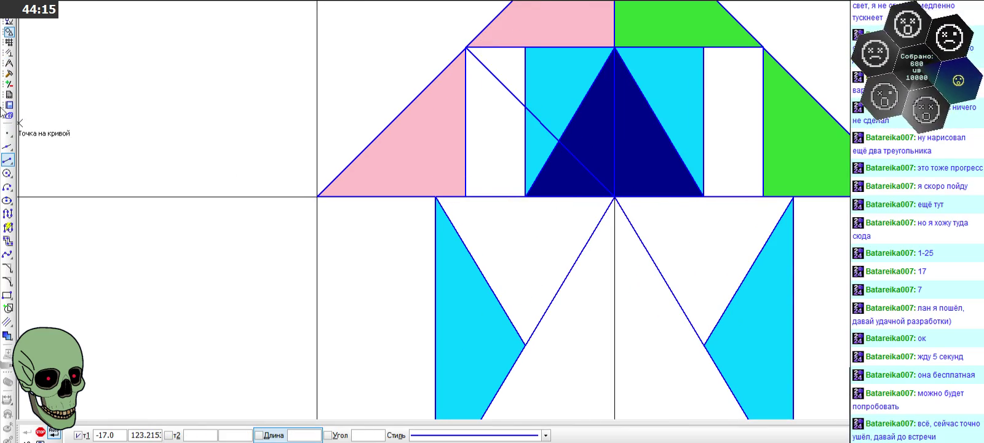
click(10, 74)
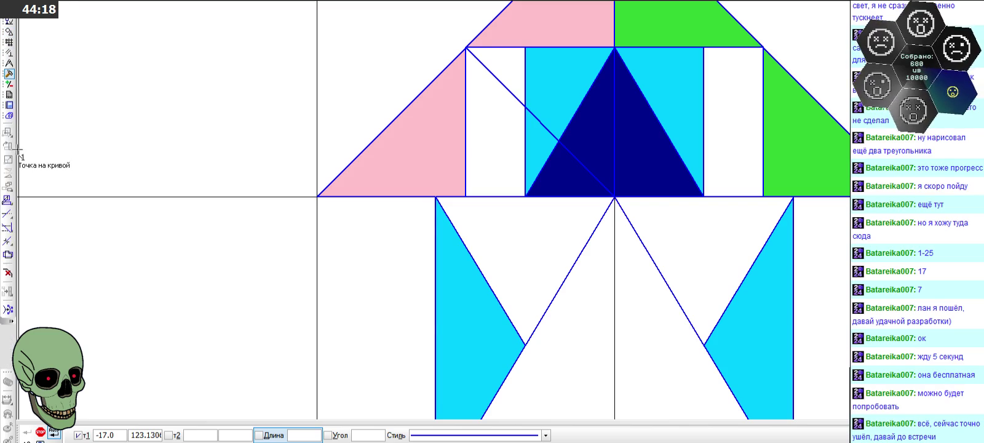
click(10, 214)
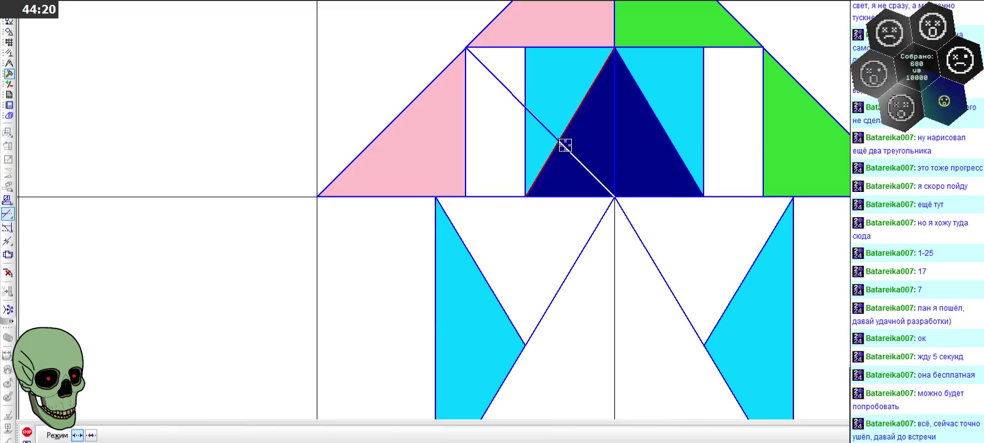
click(549, 134)
- Measure the region below the new diagonal, giving an area of 0.08
scroll(513, 110, down, 1)
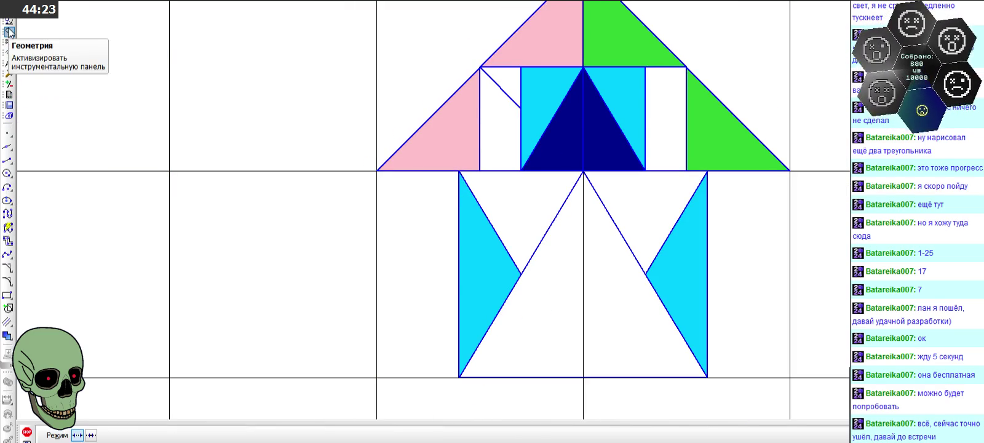
click(9, 62)
click(8, 240)
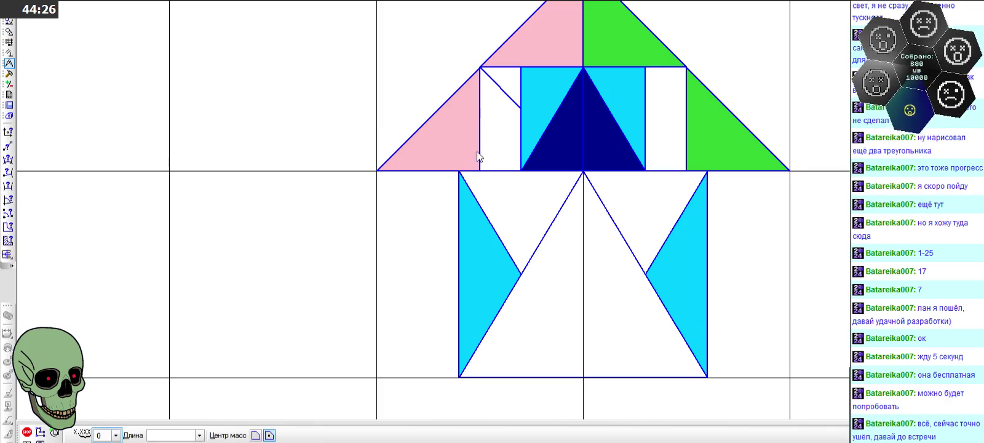
click(497, 145)
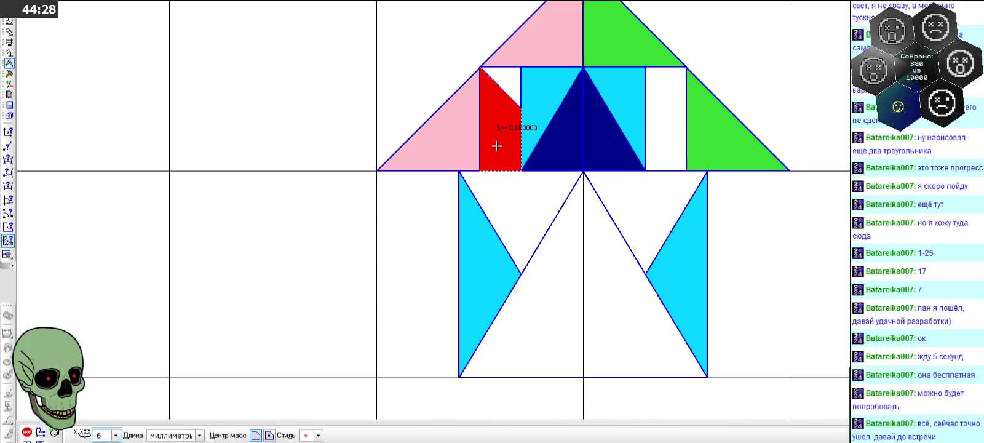
scroll(499, 134, up, 3)
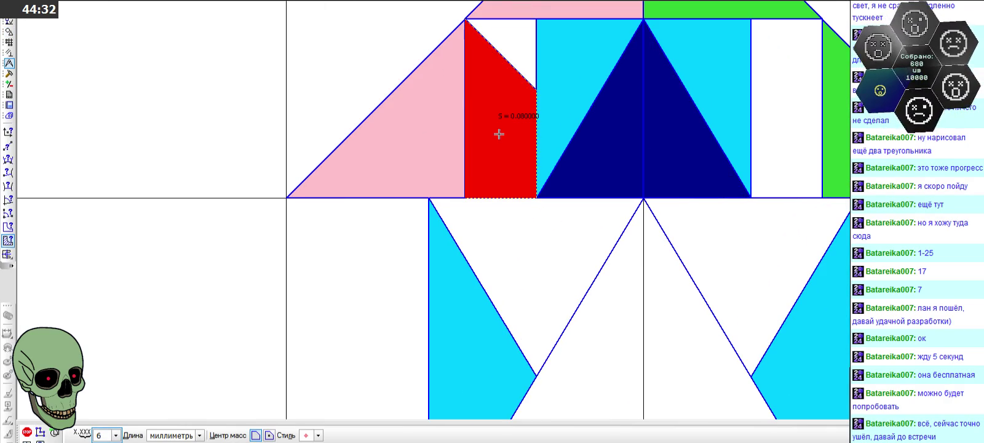
key(Escape)
click(10, 32)
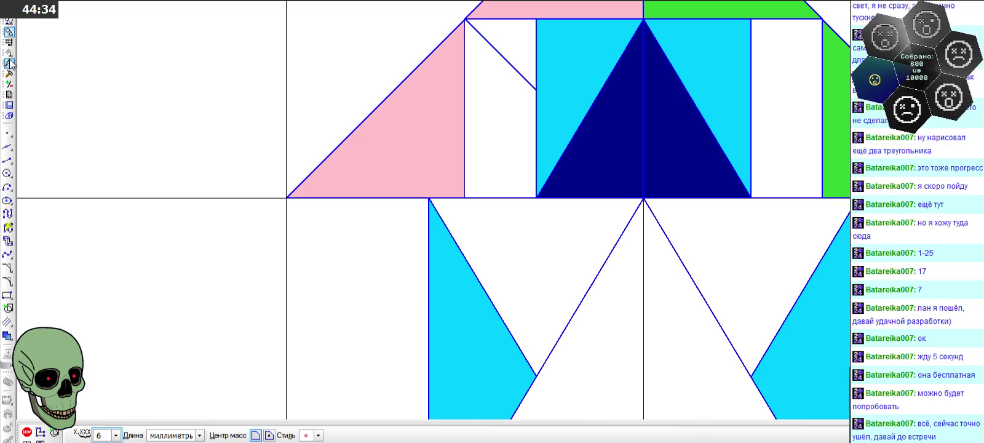
- Draw a slanted line from the cyan strip's base corner to the left cyan triangle's edge
click(7, 160)
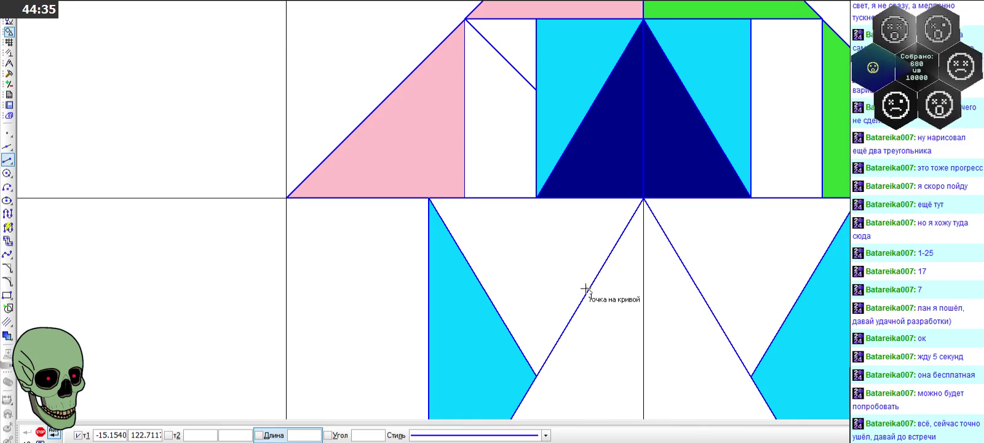
click(536, 198)
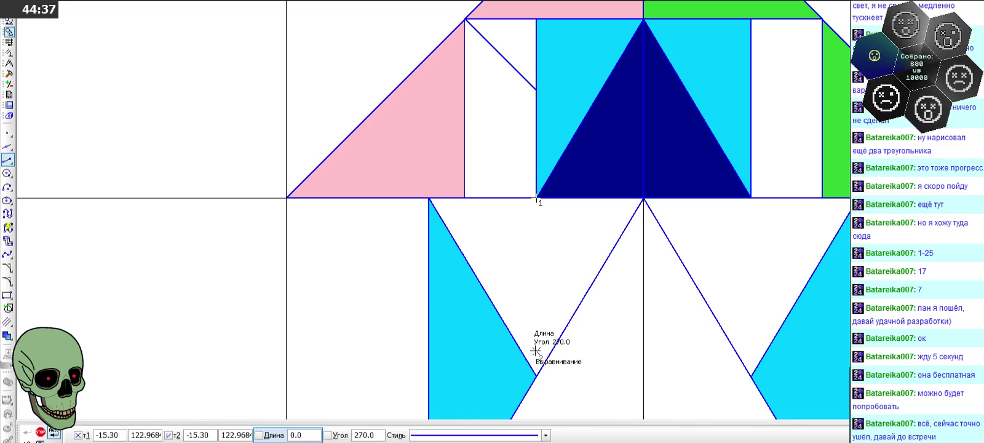
click(484, 287)
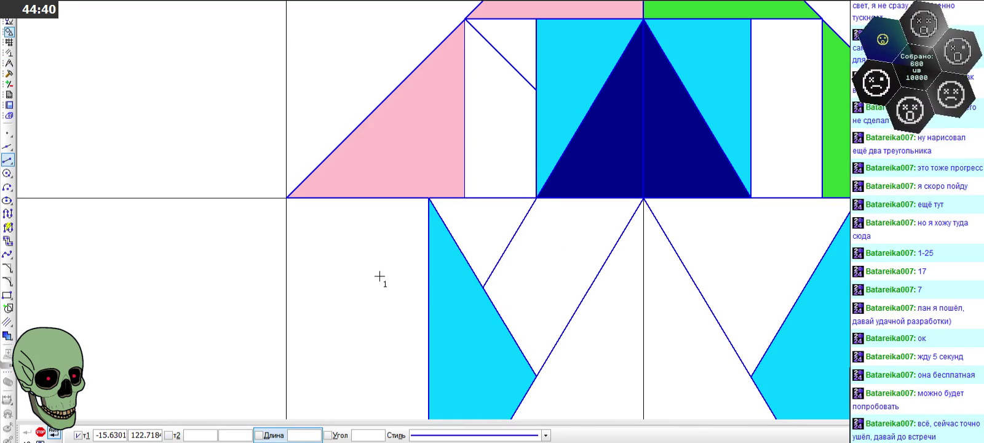
- Measure areas S1 = 0.08 and S2 = 0.0375 (total 0.1175 mm²), then close the report
click(9, 63)
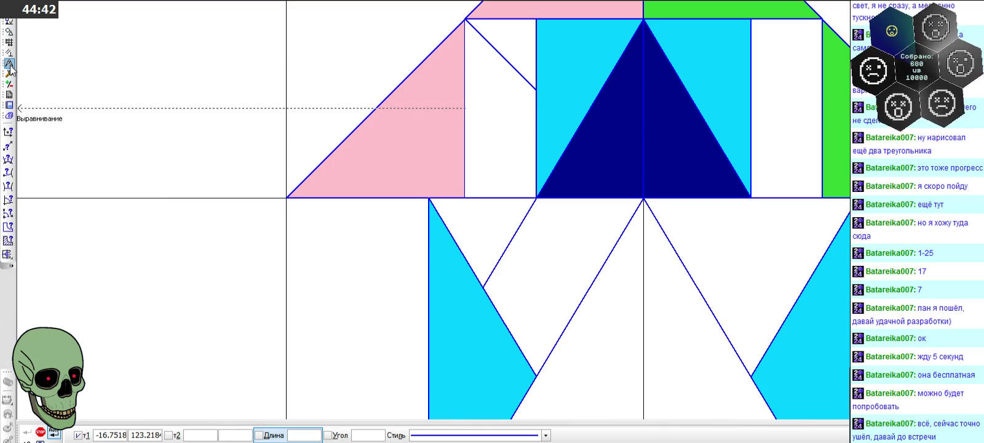
click(8, 239)
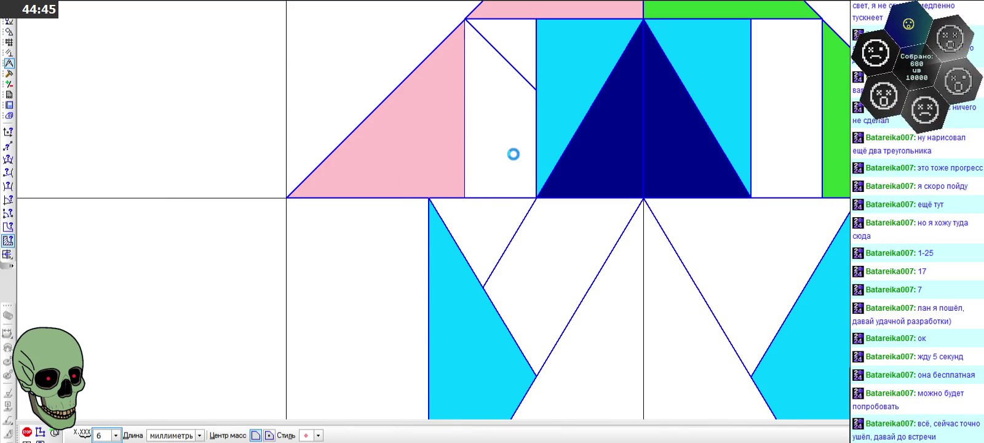
click(493, 212)
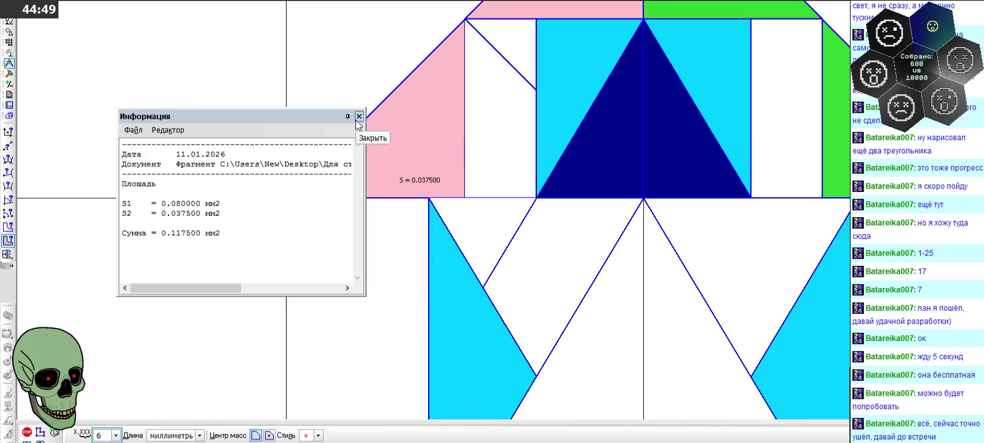
click(537, 247)
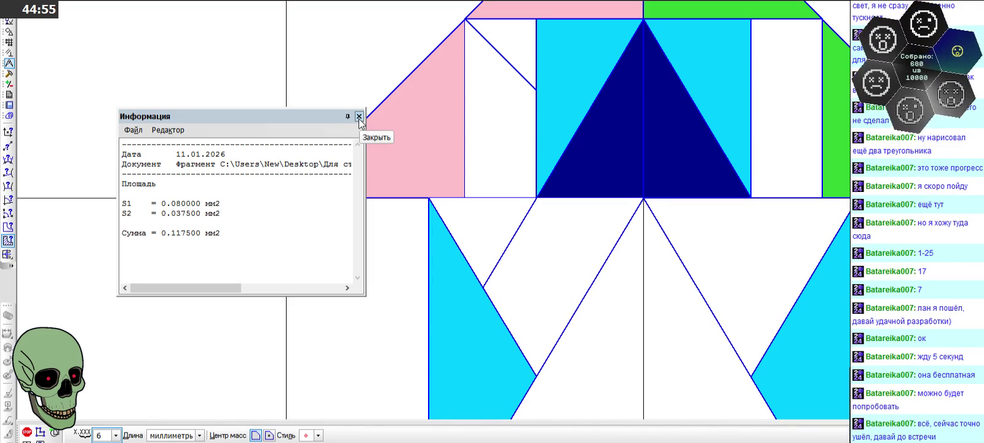
click(447, 126)
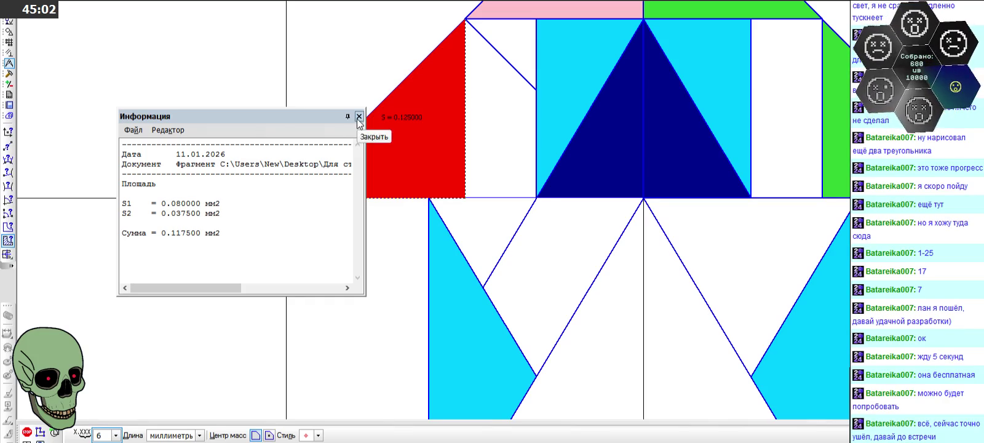
click(358, 117)
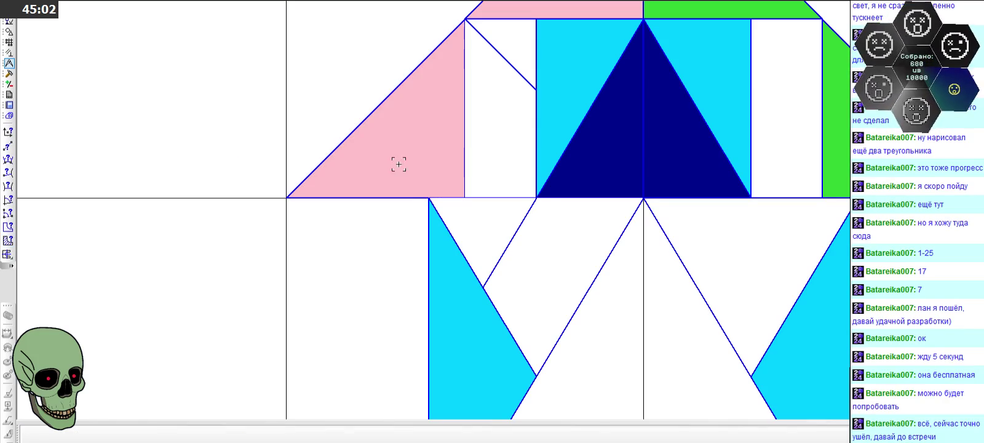
- Select and delete the slanted line below the roof
click(500, 246)
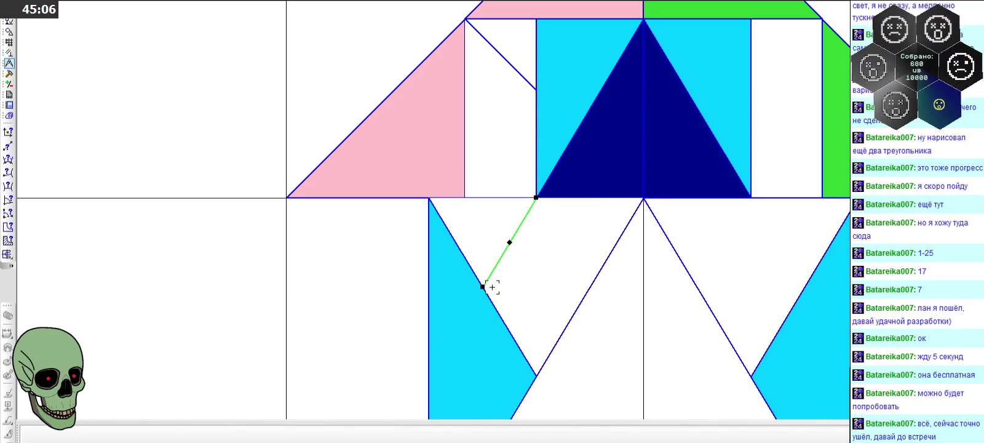
key(Delete)
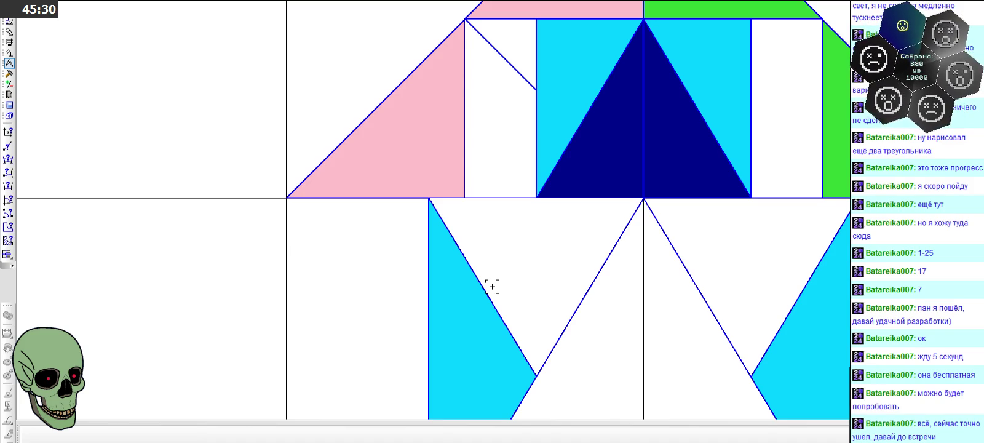
scroll(492, 286, down, 2)
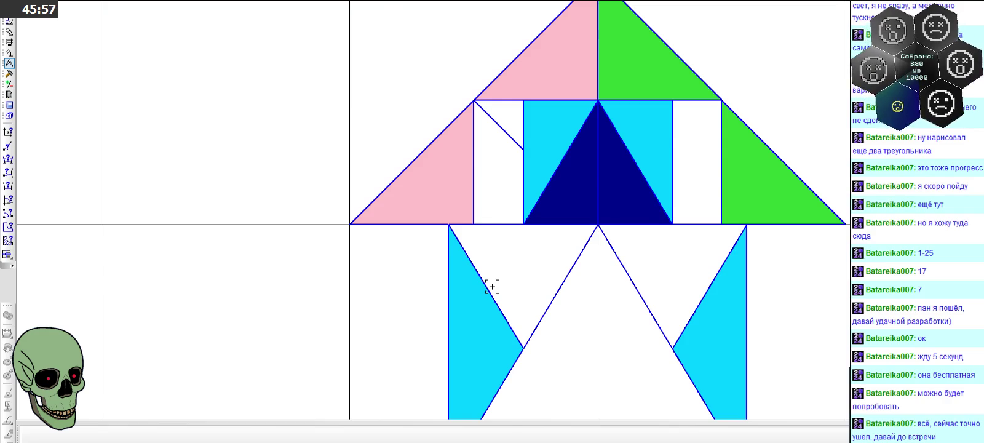
- Zoom out across the sheet and zoom in on the diamond and box construction sketches
scroll(492, 287, down, 2)
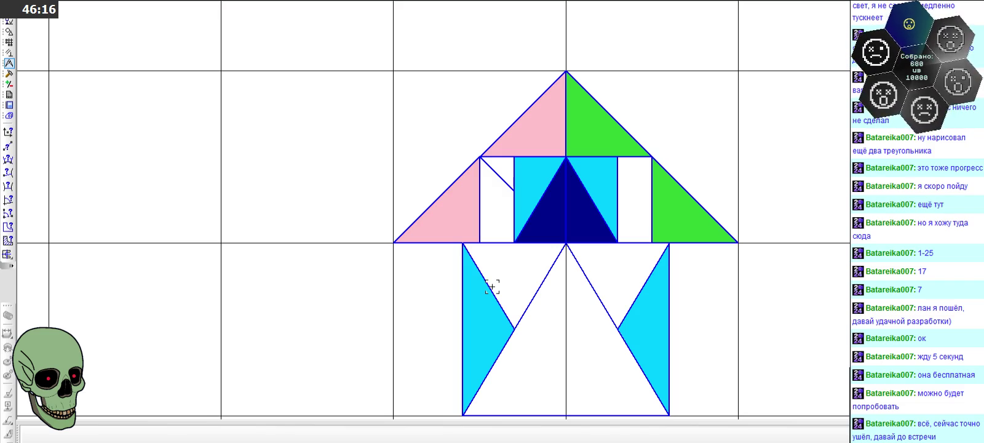
scroll(492, 287, down, 1)
scroll(493, 287, up, 3)
scroll(480, 234, down, 2)
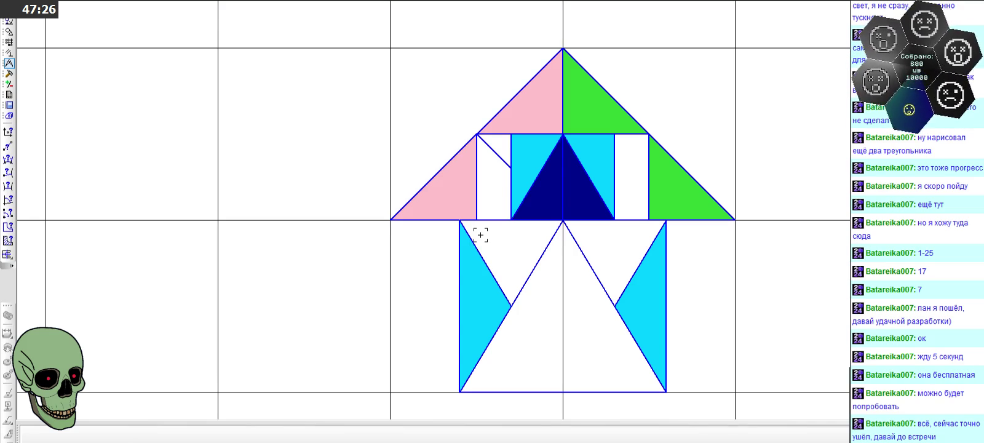
scroll(480, 235, down, 5)
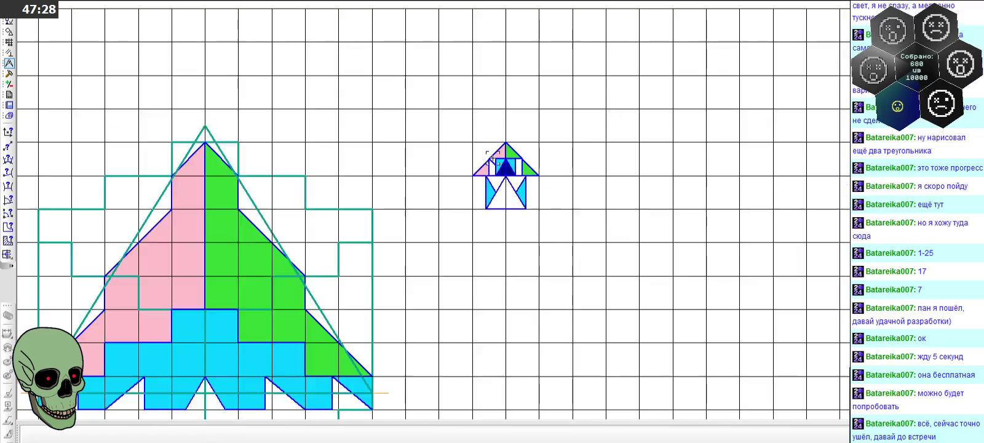
scroll(479, 158, down, 3)
scroll(446, 224, up, 2)
scroll(444, 281, up, 2)
scroll(452, 261, up, 3)
scroll(466, 248, up, 3)
scroll(536, 255, up, 2)
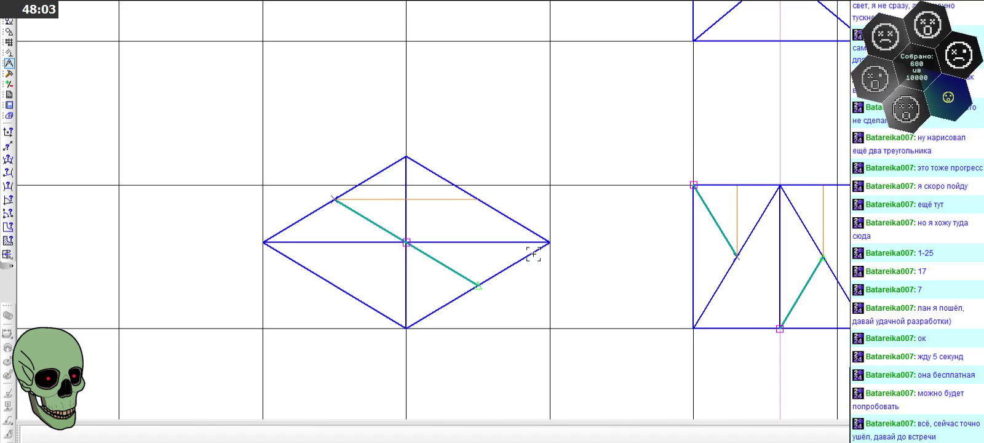
scroll(533, 255, down, 3)
- Zoom to the house and delete the dark blue fill of the central roof triangle
scroll(533, 255, down, 3)
scroll(546, 121, down, 2)
scroll(575, 65, up, 1)
scroll(608, 117, up, 3)
scroll(649, 156, up, 3)
scroll(668, 178, up, 2)
scroll(692, 212, up, 1)
click(655, 214)
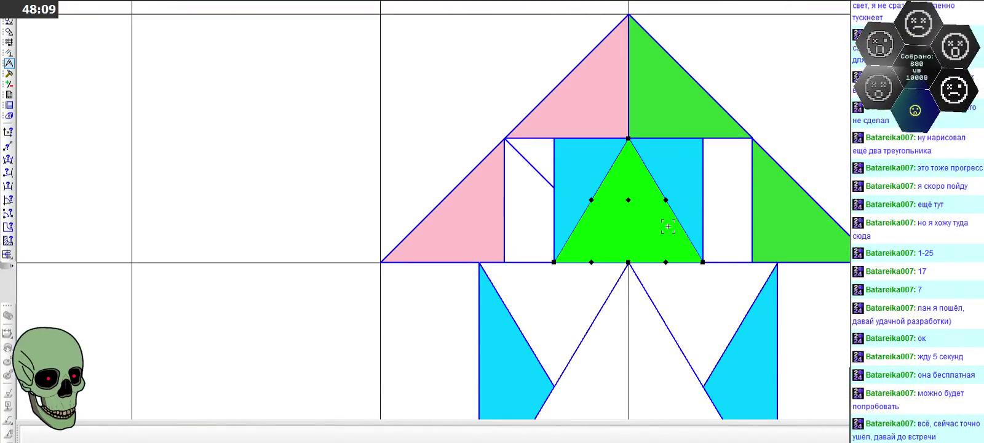
key(Delete)
- Delete the diagonal line in the left white rectangle
click(541, 165)
key(Delete)
scroll(544, 169, down, 2)
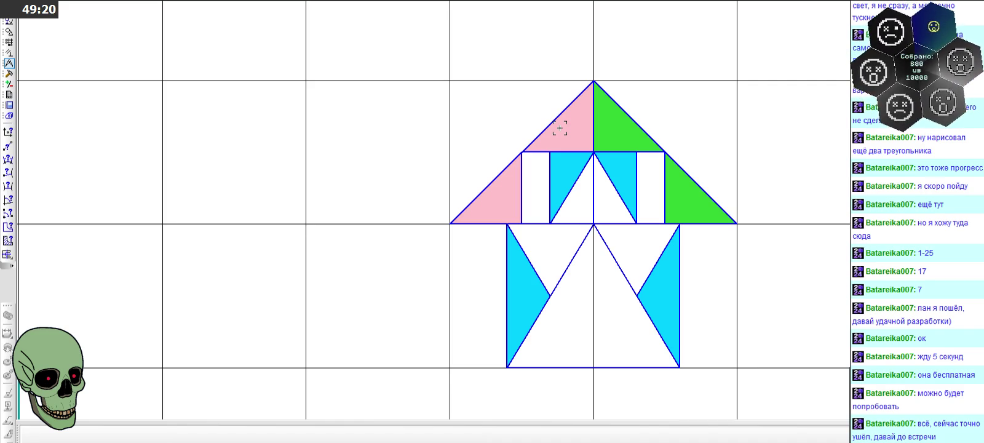
scroll(559, 129, up, 2)
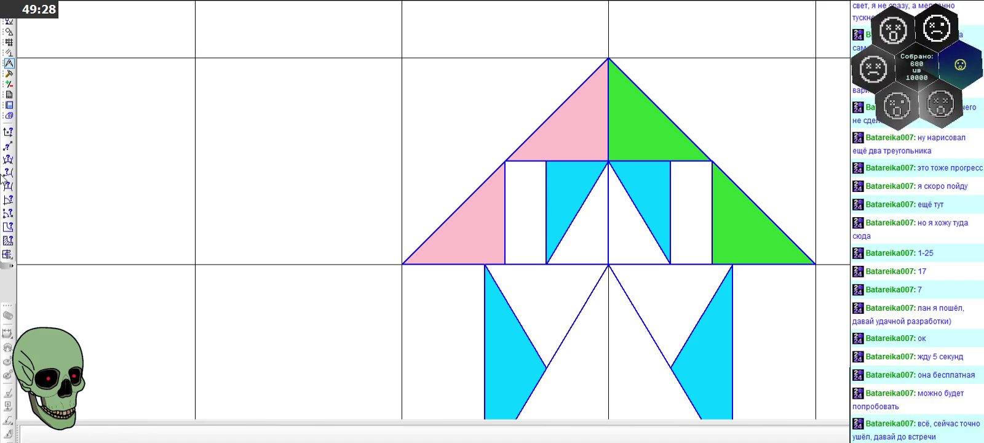
- Draw a new diagonal across the left white panel and trim its overhang outside the panel
click(8, 31)
click(8, 159)
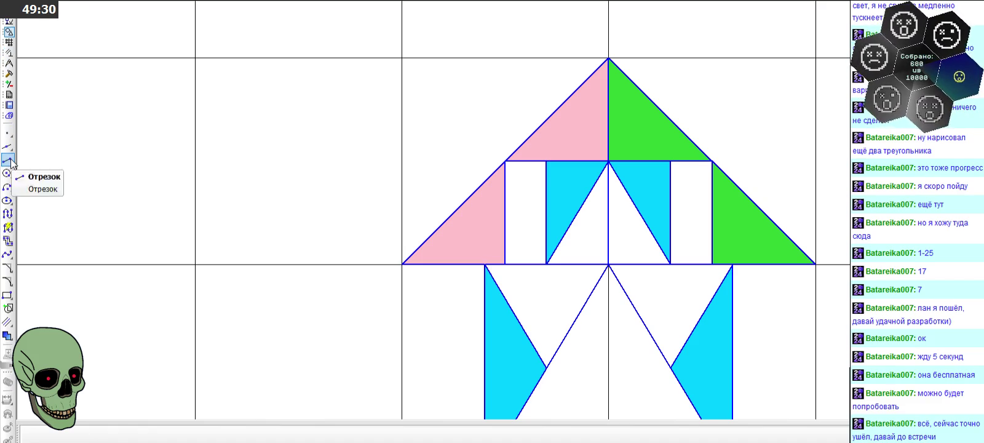
click(546, 265)
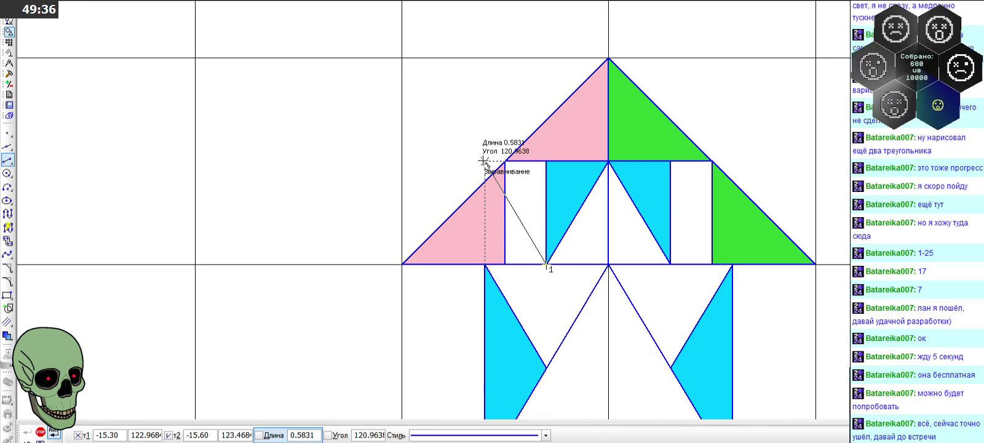
click(484, 161)
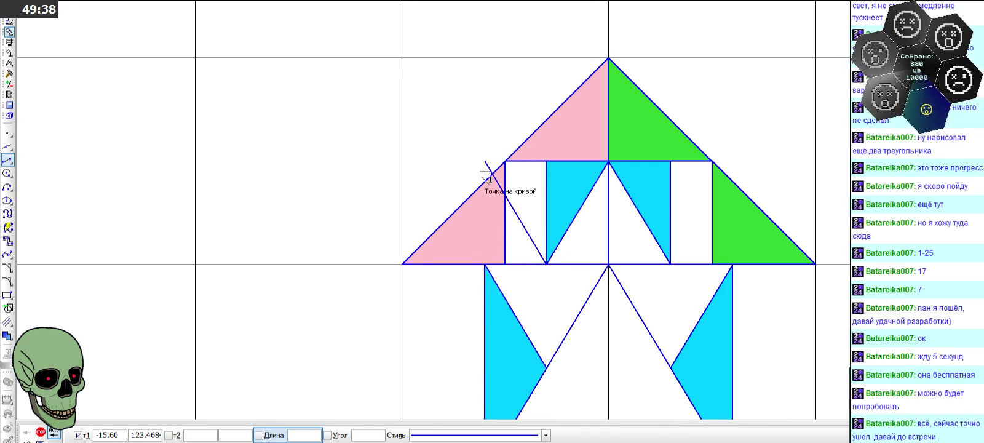
click(10, 73)
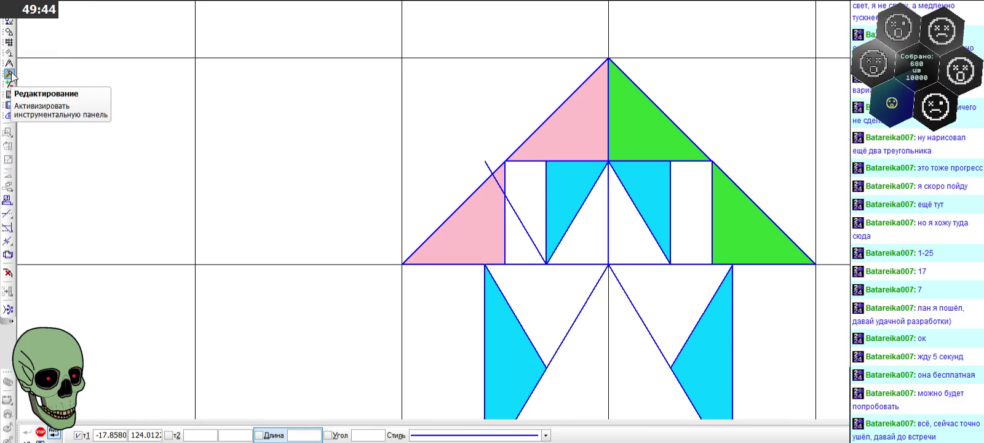
click(8, 213)
click(487, 164)
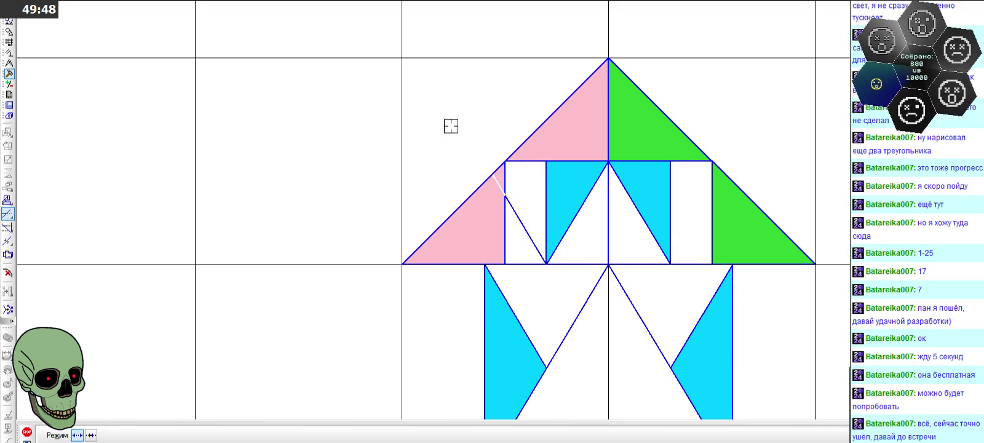
scroll(445, 123, down, 1)
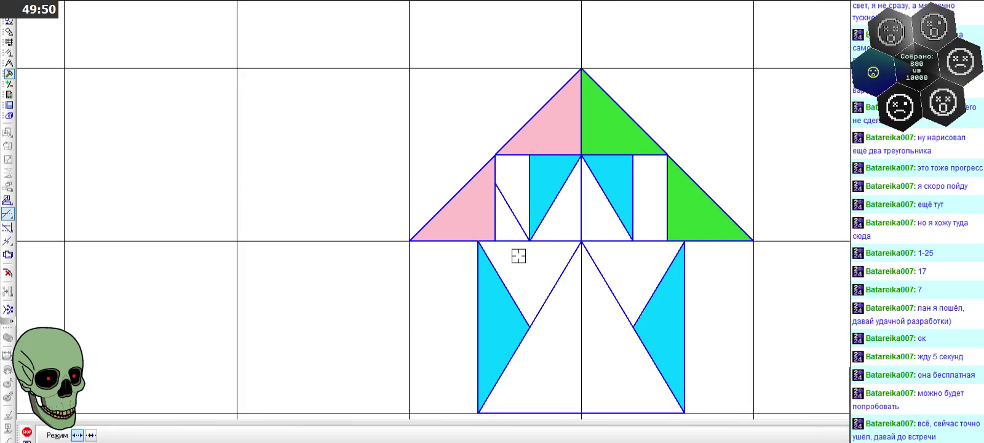
scroll(518, 256, up, 2)
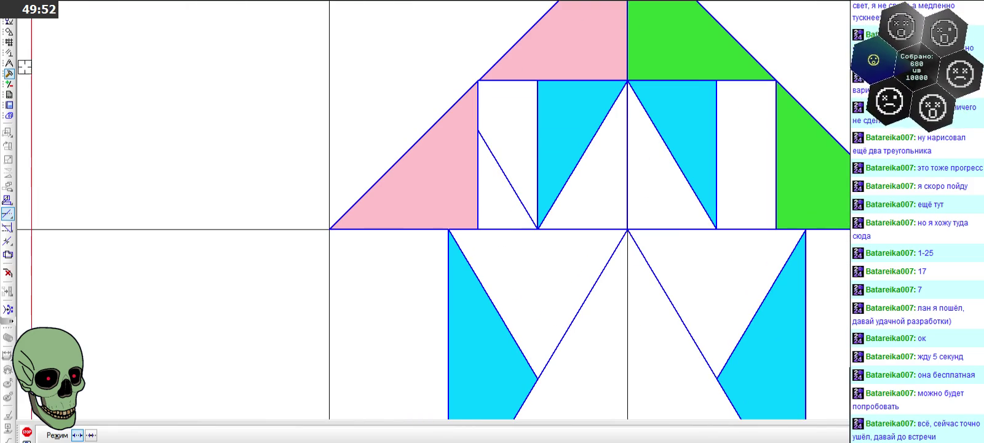
- Draw a vertical line down from the roof base corner and trim it below the cyan diagonal
click(9, 32)
click(7, 160)
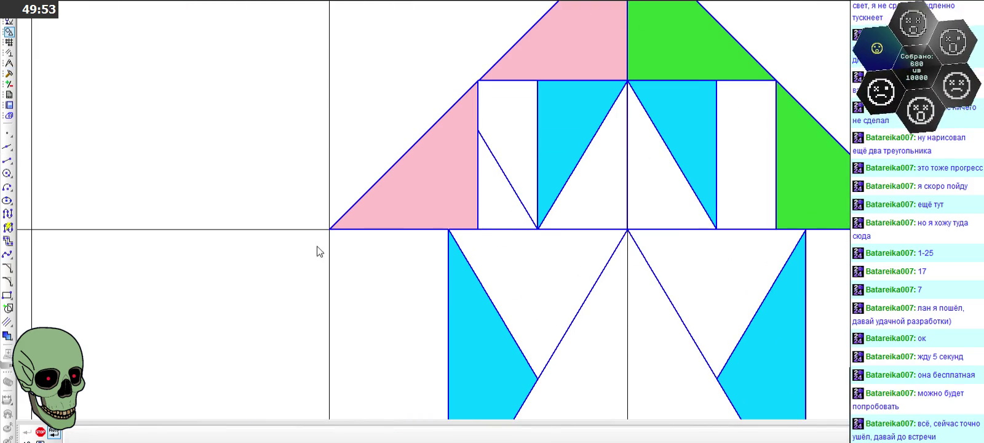
click(479, 229)
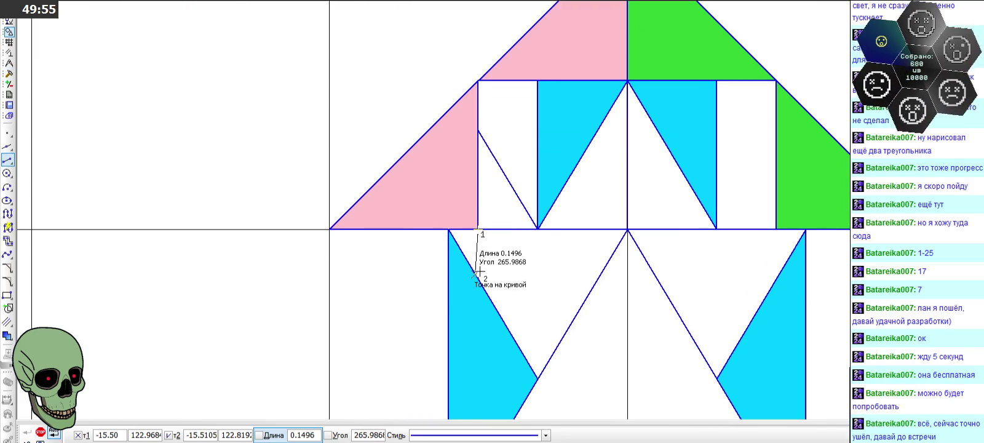
click(479, 305)
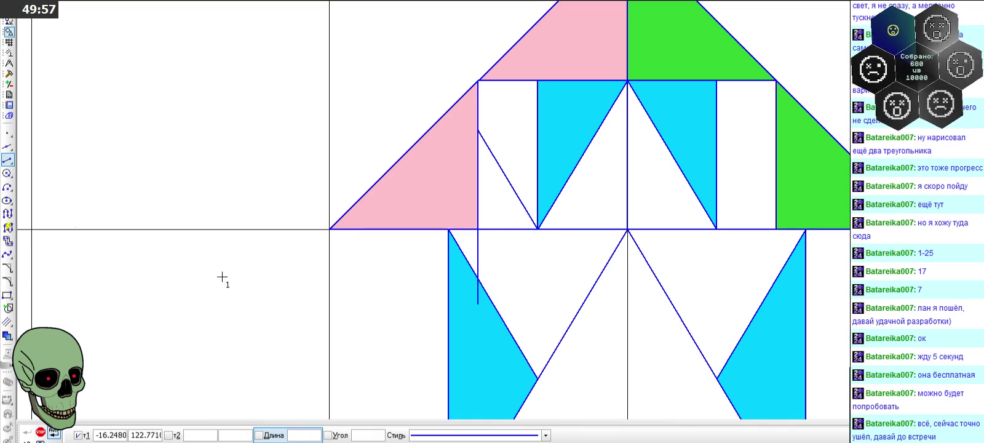
click(9, 77)
click(8, 214)
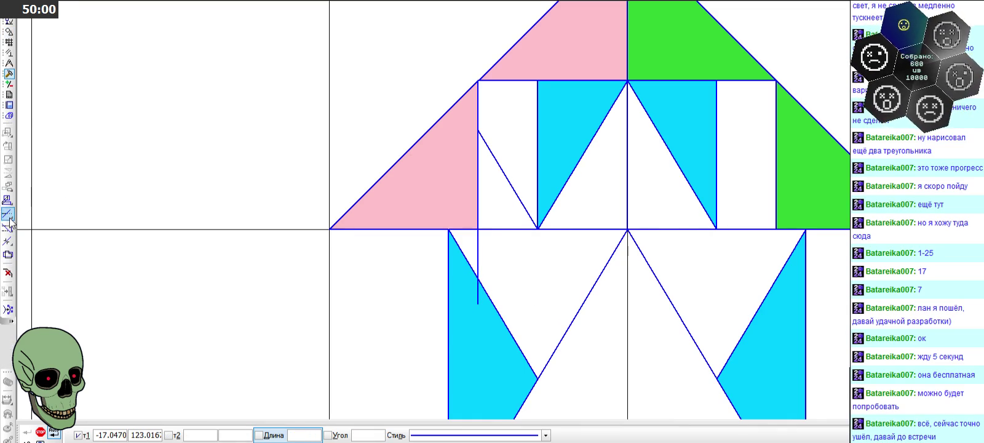
click(477, 289)
scroll(468, 104, down, 2)
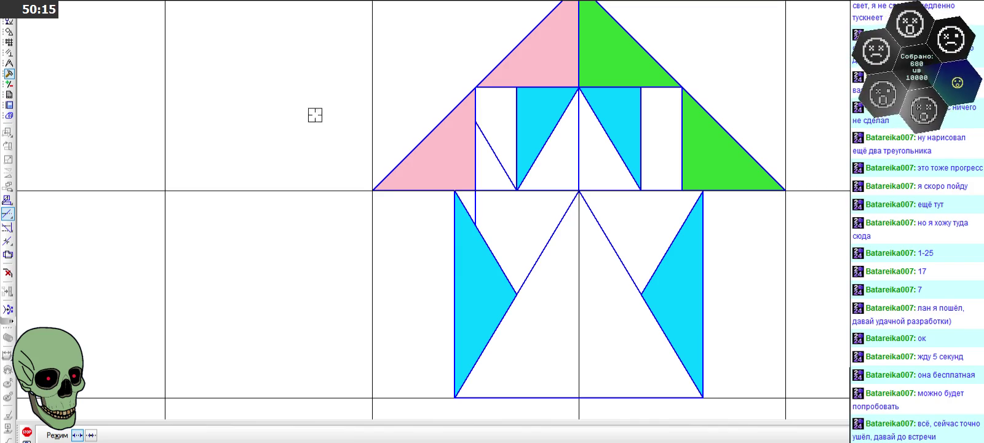
click(8, 62)
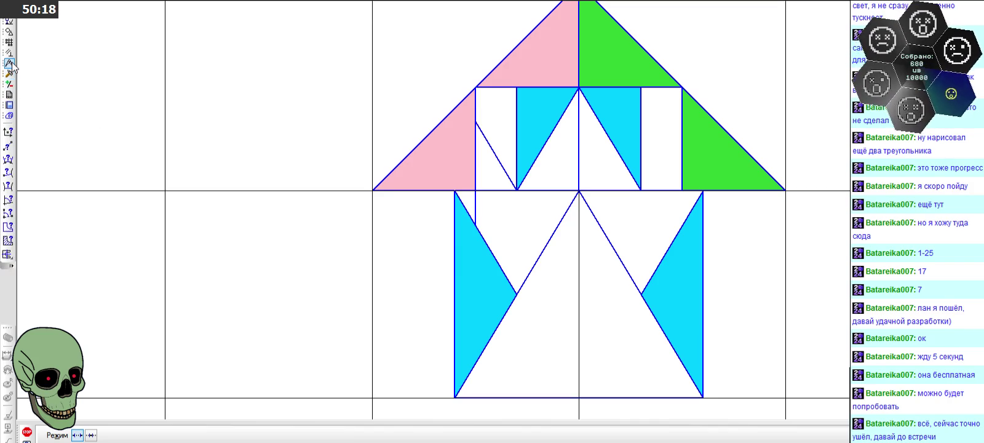
click(12, 245)
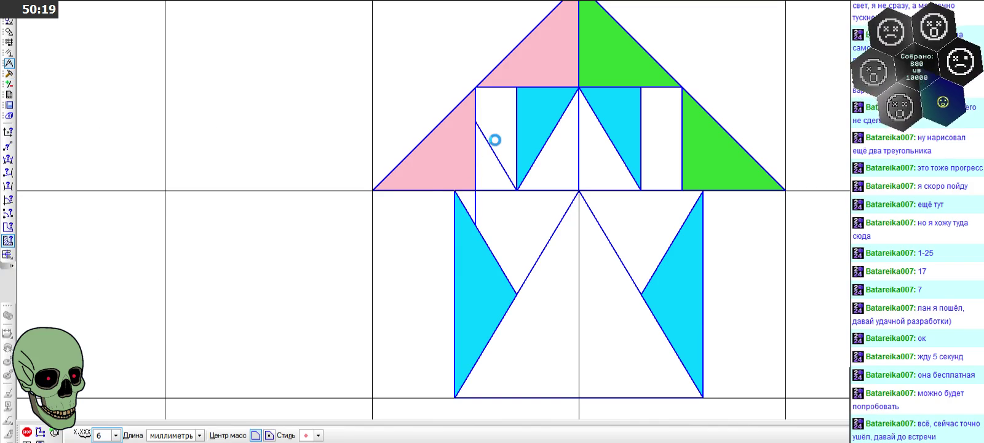
click(495, 140)
click(495, 140)
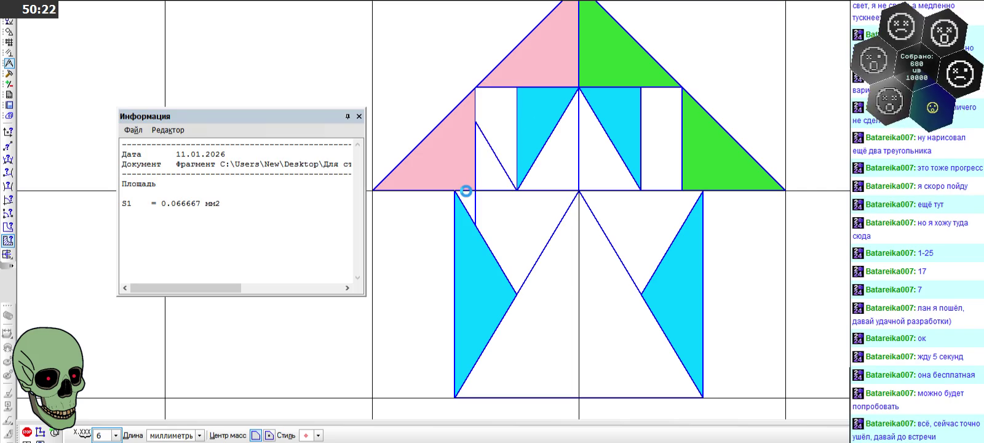
click(467, 192)
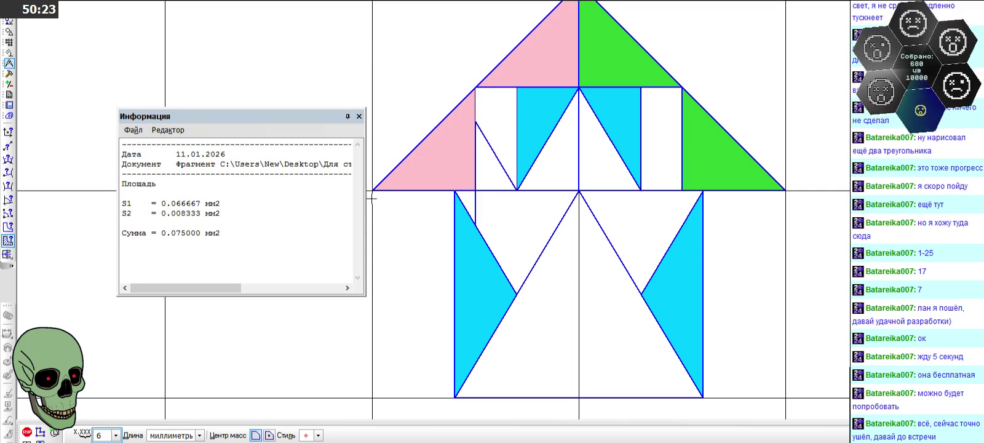
key(Escape)
scroll(373, 128, down, 1)
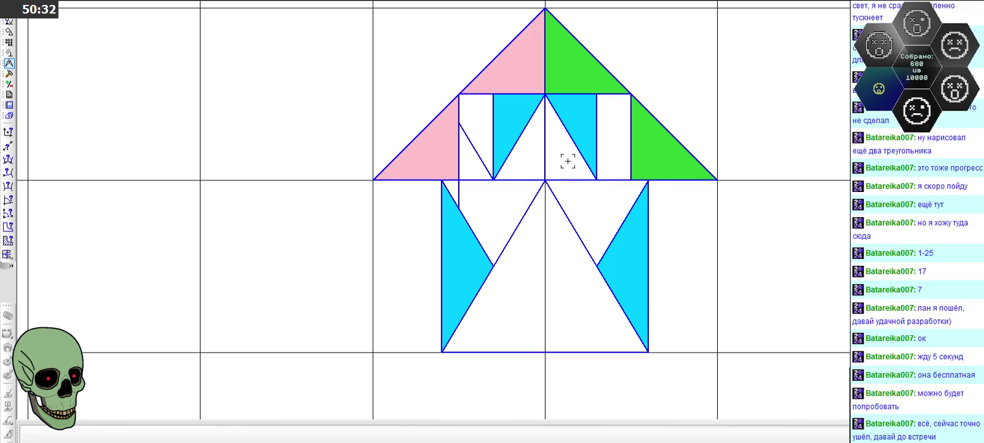
click(9, 33)
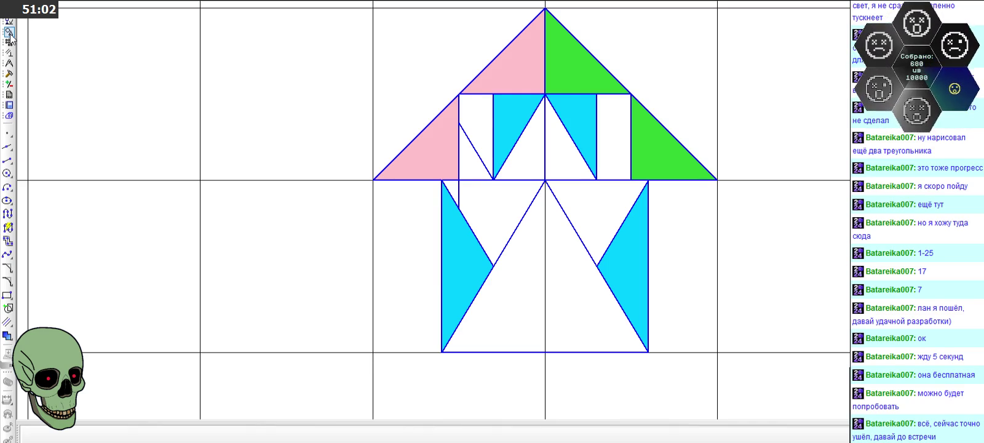
click(8, 160)
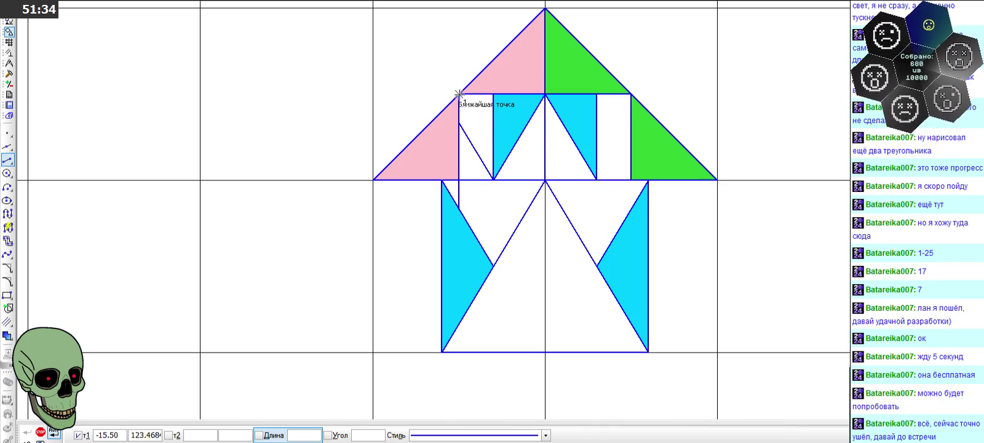
- Draw a 135° line from the roof base centre and trim its part inside the cyan triangle
click(545, 180)
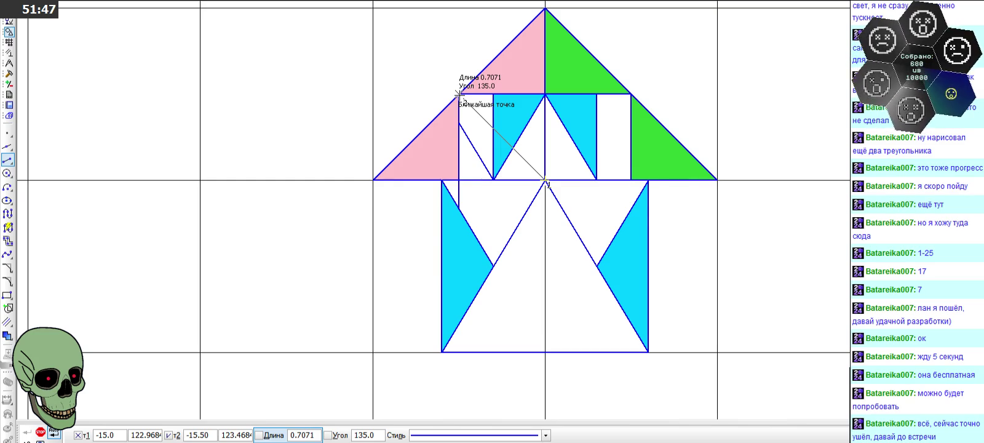
click(459, 94)
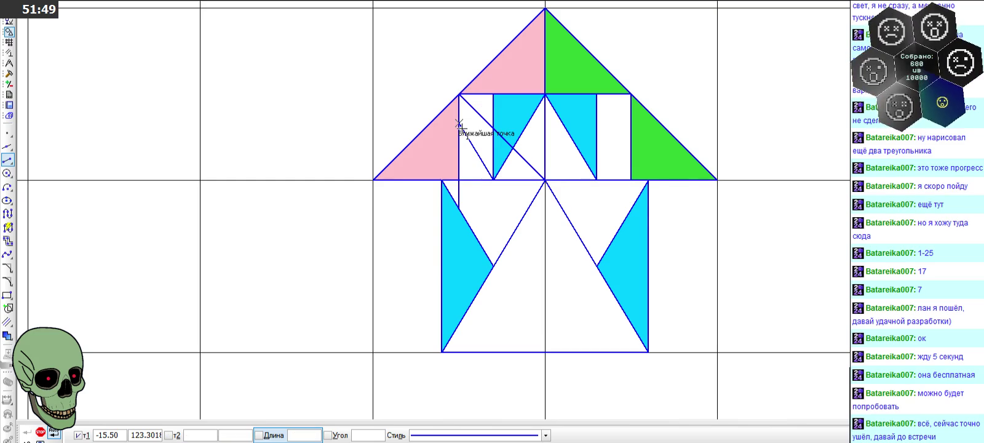
click(10, 74)
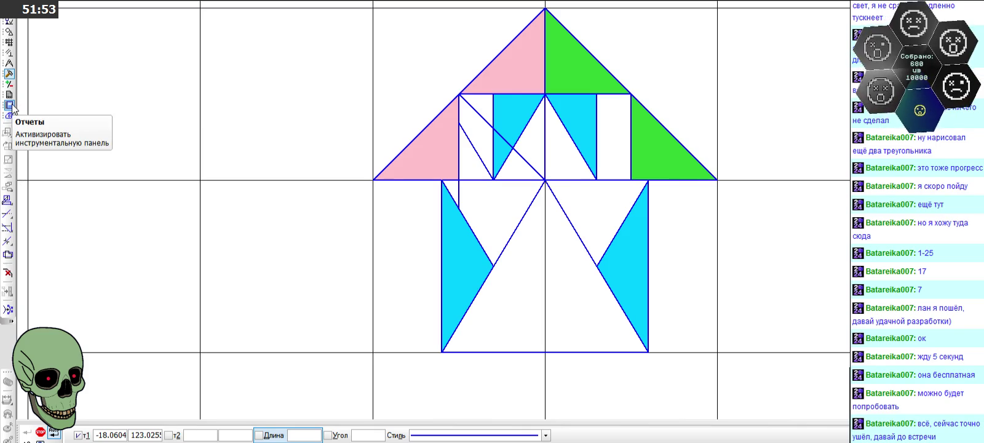
click(10, 64)
click(9, 74)
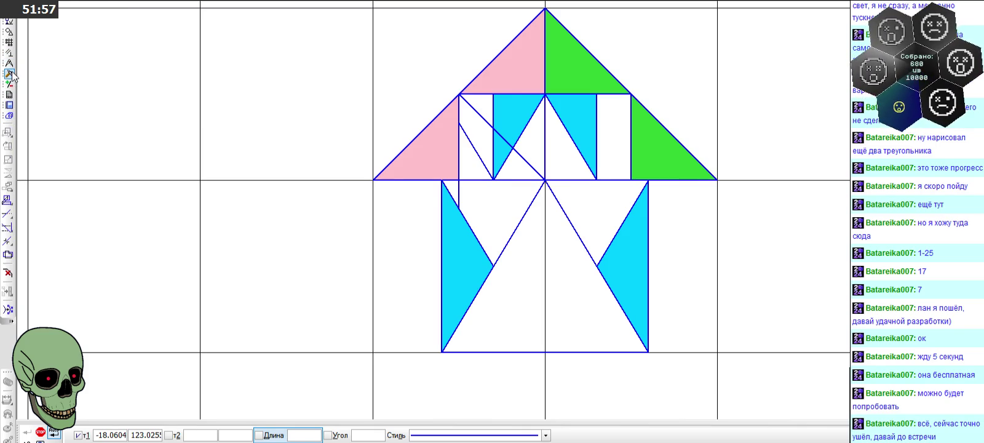
click(8, 214)
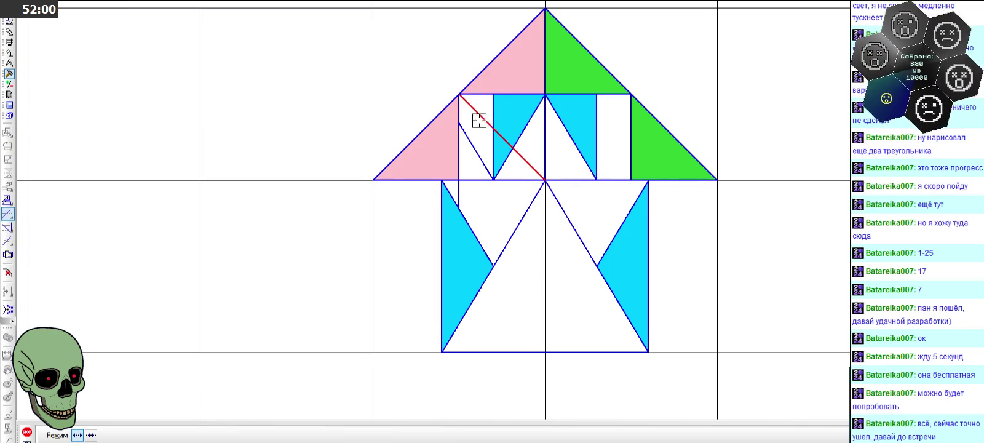
click(482, 142)
scroll(440, 138, down, 1)
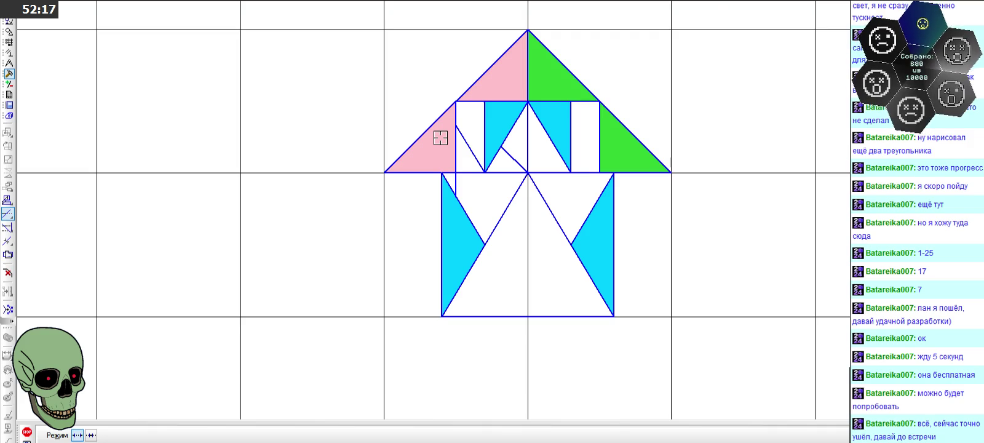
- Draw a 315° segment from the roof base corner ending at the cyan diagonal
scroll(441, 138, up, 1)
scroll(441, 138, up, 1)
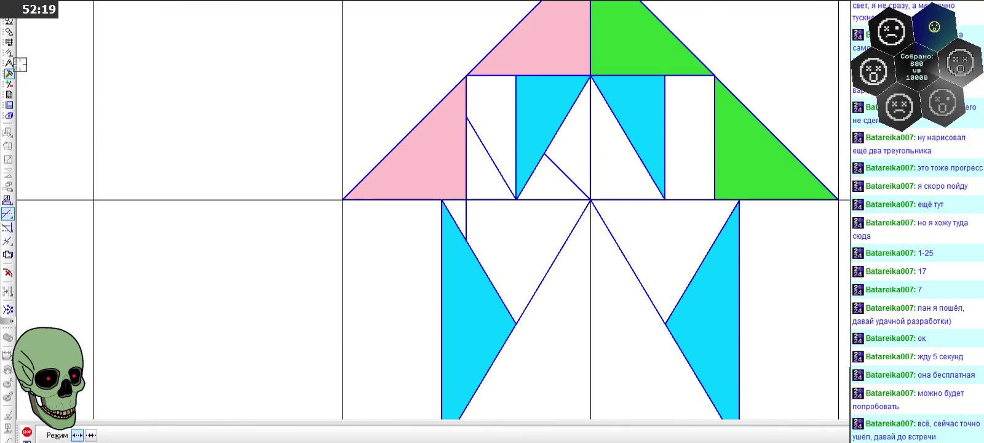
click(8, 31)
click(7, 160)
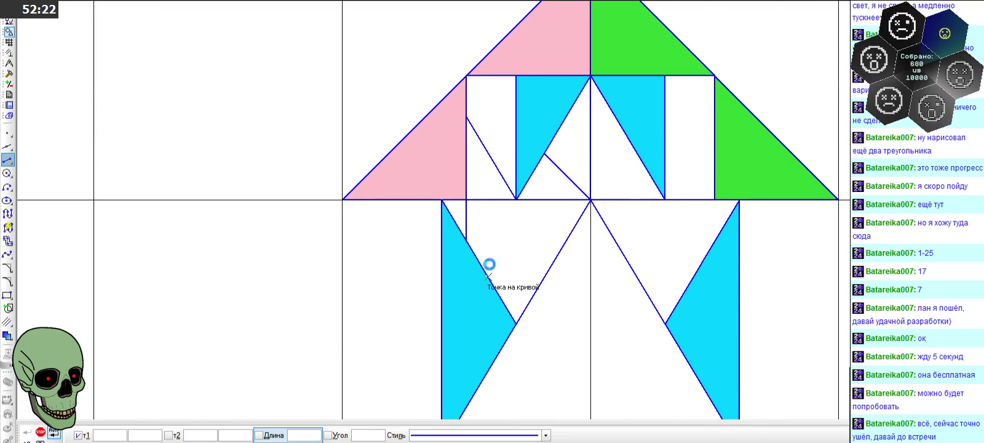
click(466, 200)
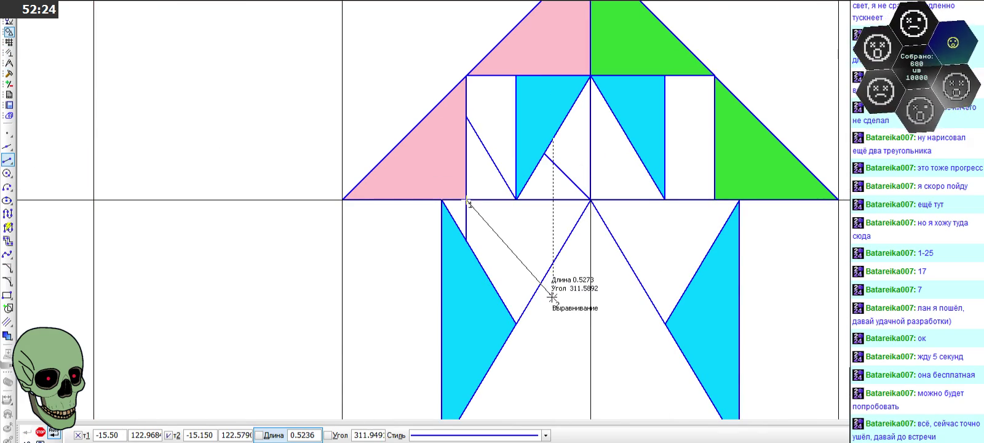
click(377, 438)
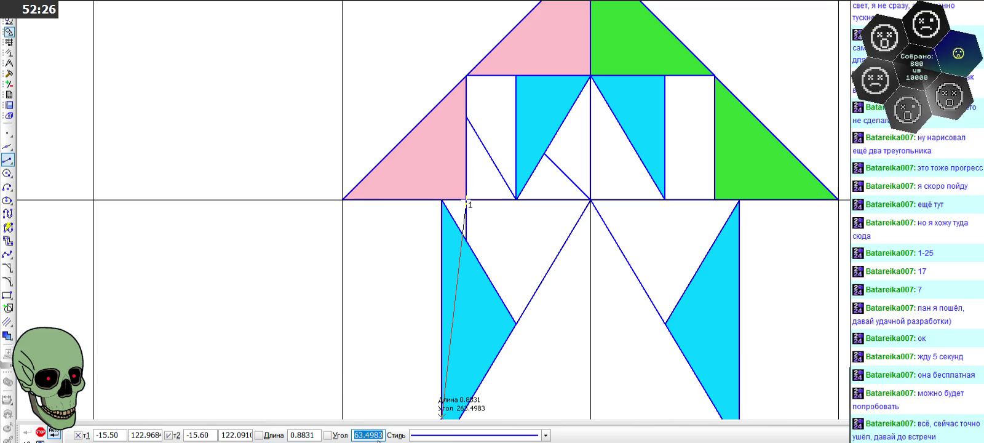
text(,)
key(BackSpace)
text(315)
key(Return)
click(544, 278)
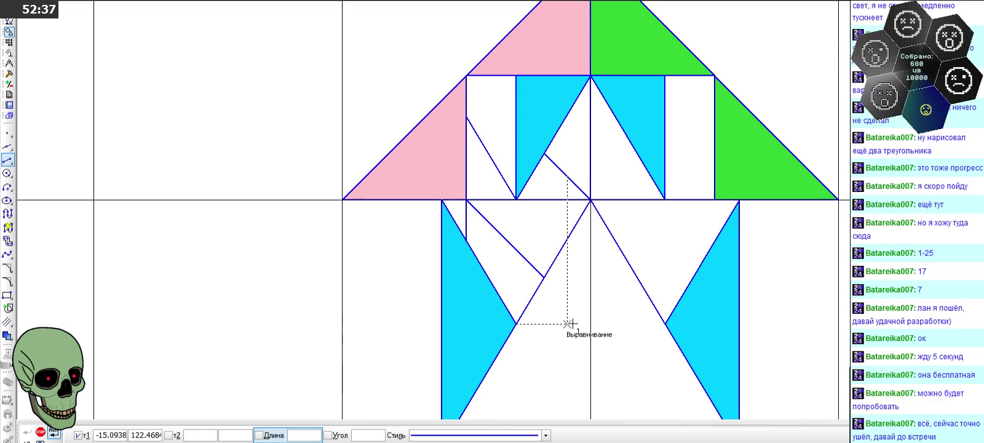
key(Escape)
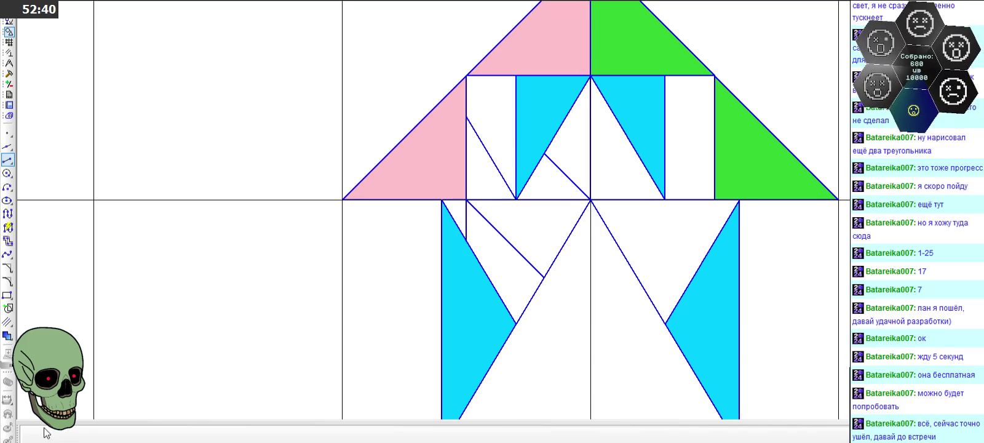
- Edit the short diagonal (length 0.2652, angle 135) and draw another diagonal from the corner to the inner line
click(545, 154)
double_click(545, 154)
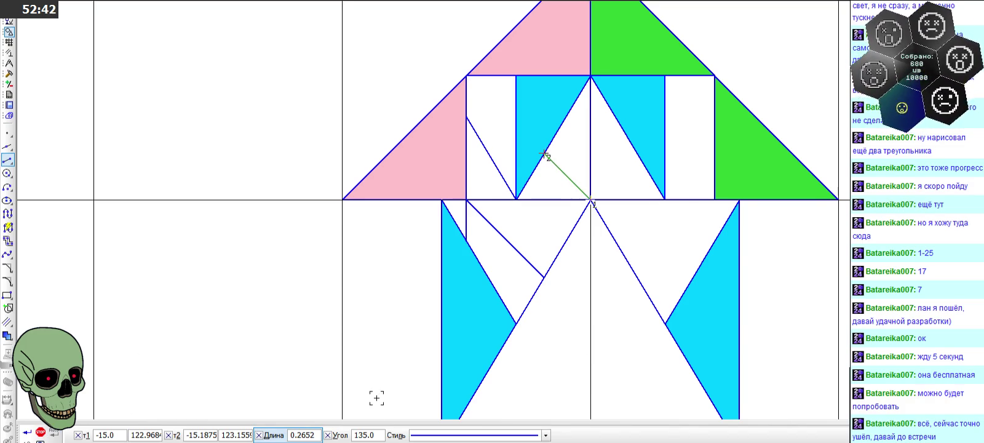
click(39, 433)
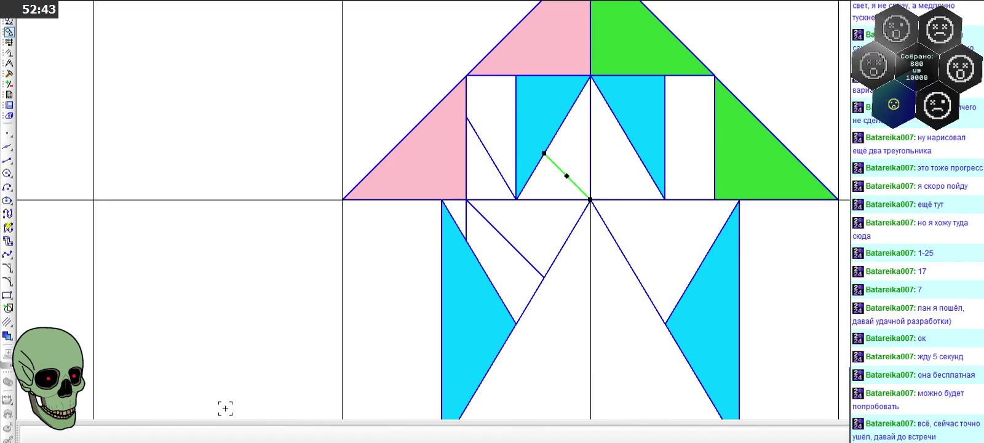
click(547, 366)
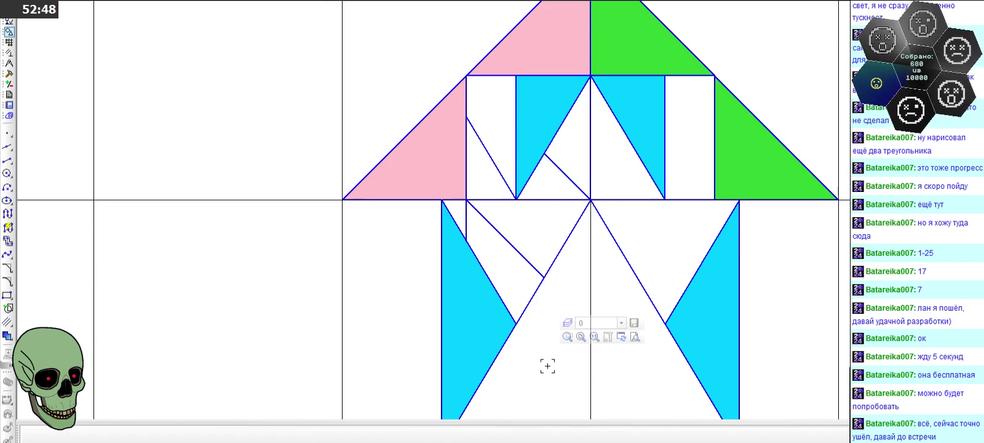
click(467, 201)
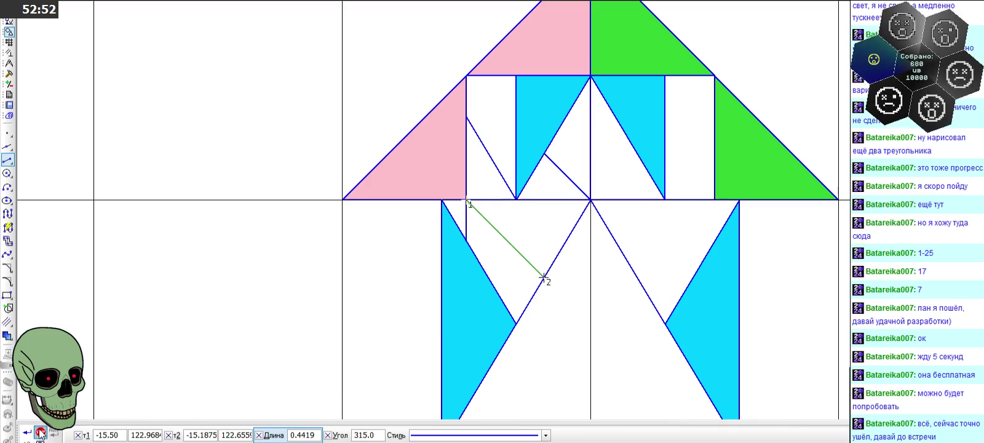
click(41, 432)
scroll(542, 308, down, 1)
scroll(543, 308, up, 1)
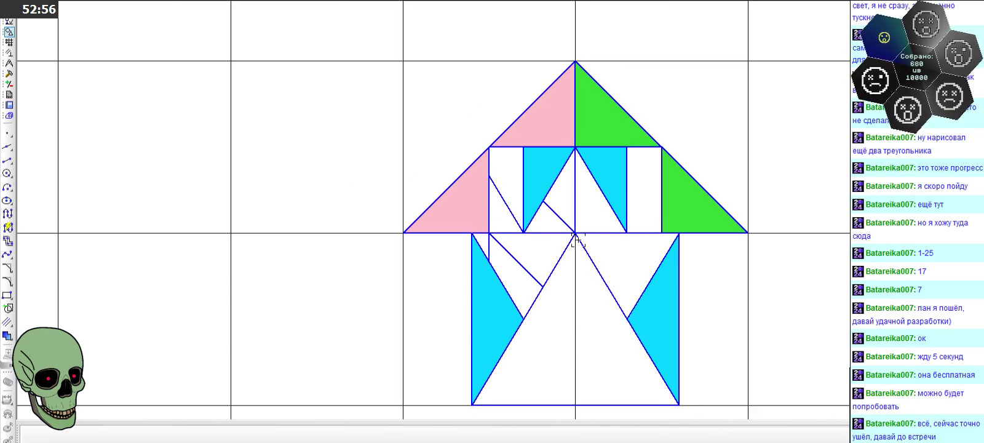
scroll(577, 239, up, 3)
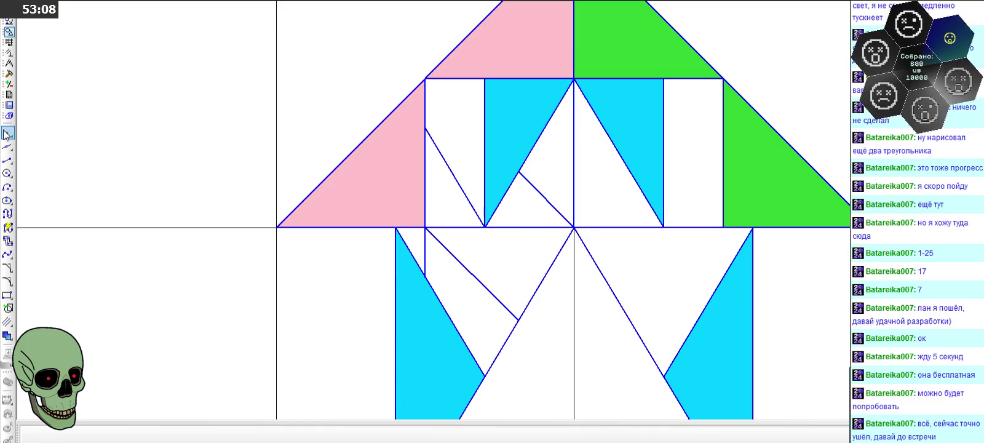
click(9, 73)
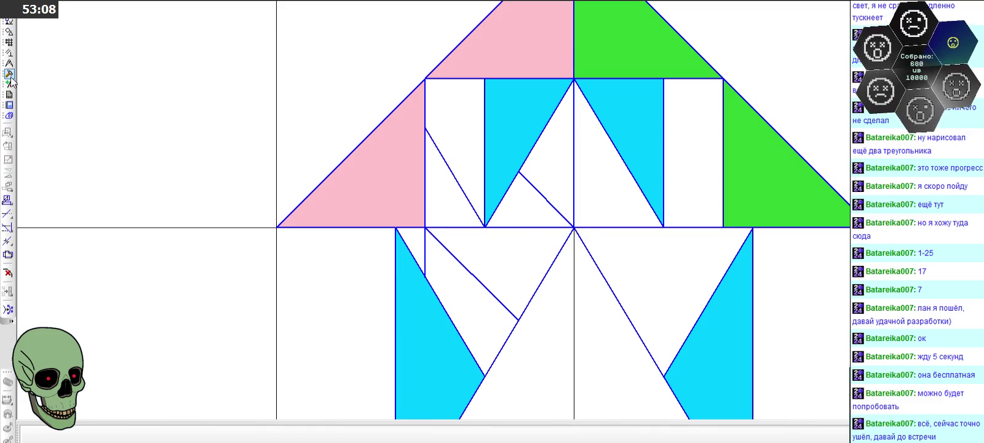
click(8, 214)
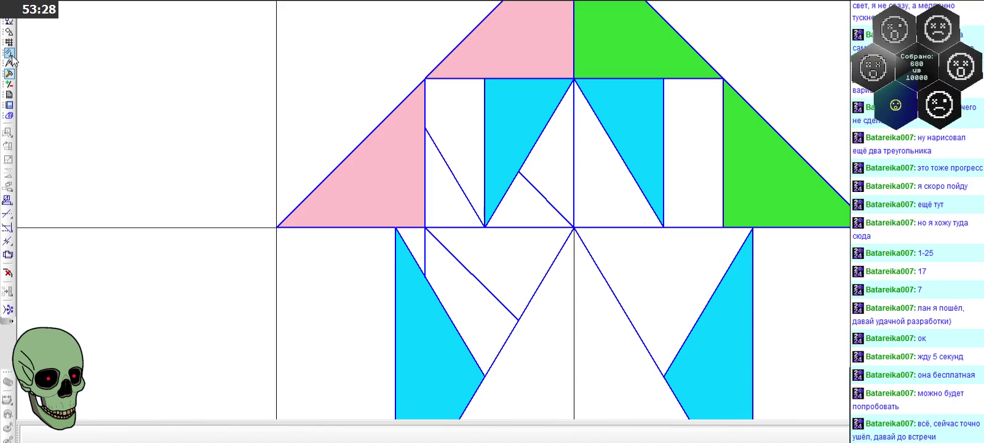
click(11, 34)
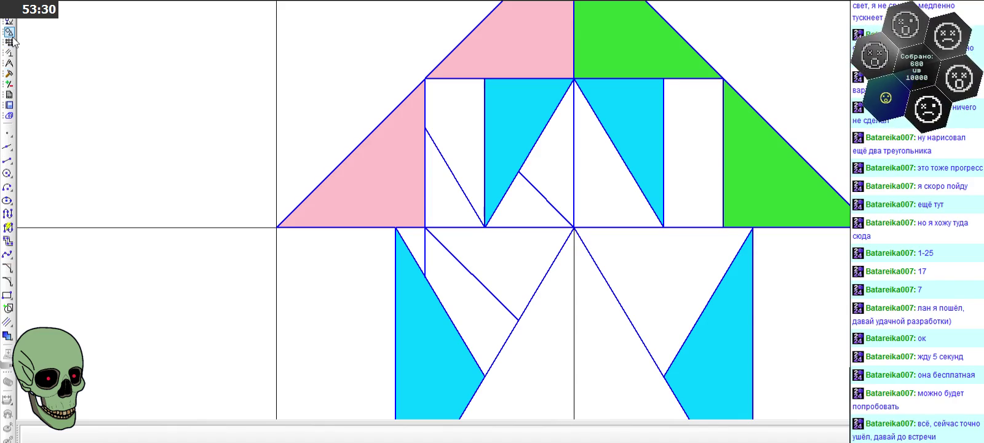
- Measure the upper and lower middle triangles' areas (0.046875 + 0.078125 = 0.125 mm²), then close the report
click(9, 63)
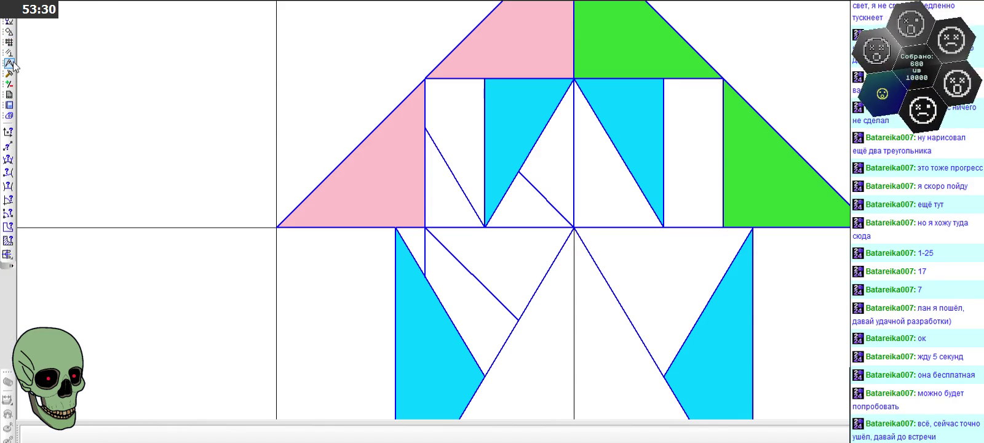
click(8, 244)
click(566, 162)
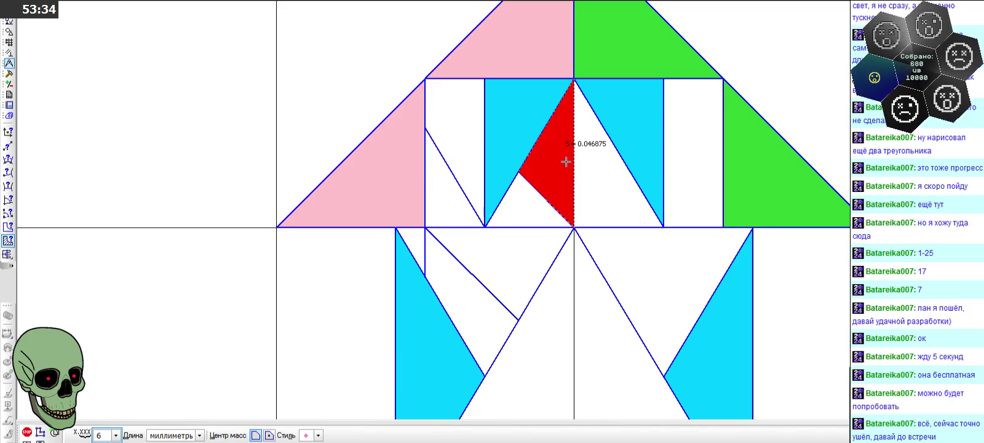
key(ctrl+Return)
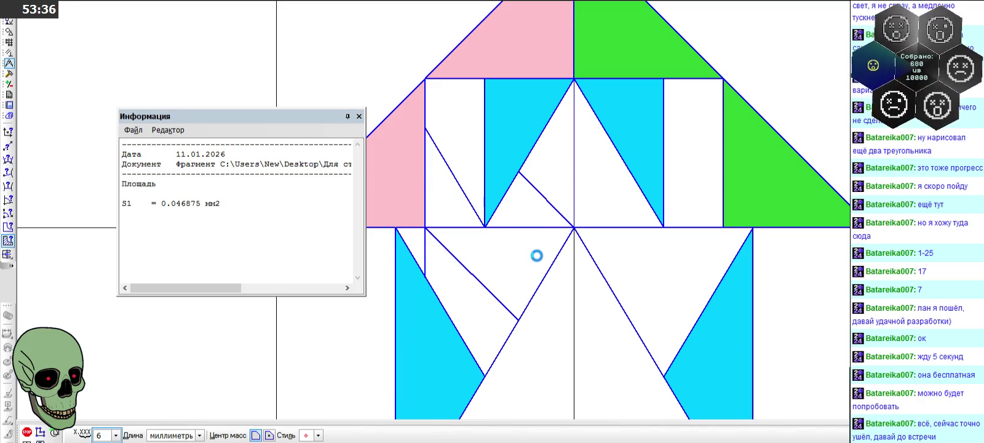
click(536, 255)
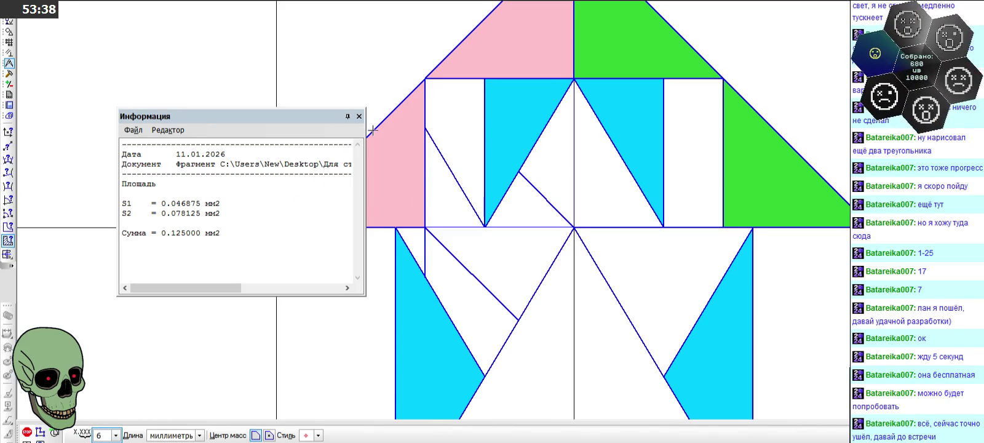
click(358, 117)
scroll(387, 166, down, 2)
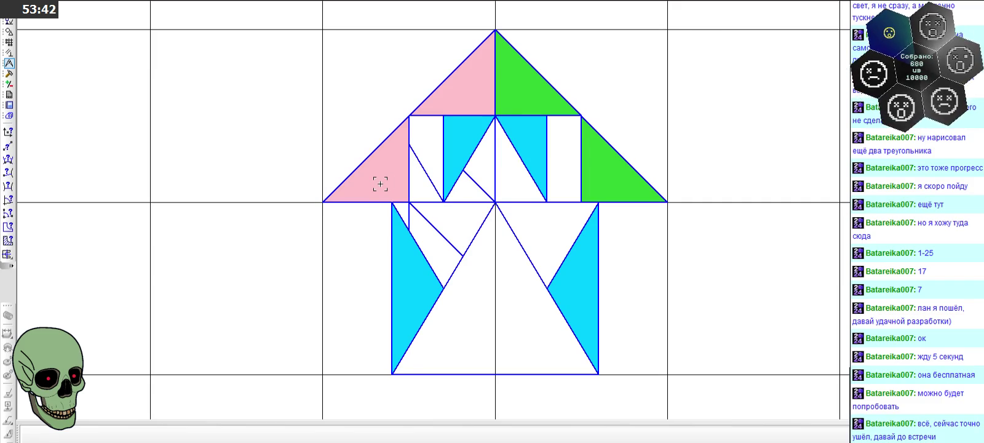
click(9, 31)
- Fill two small left triangles and the white region below them green
click(8, 335)
click(179, 436)
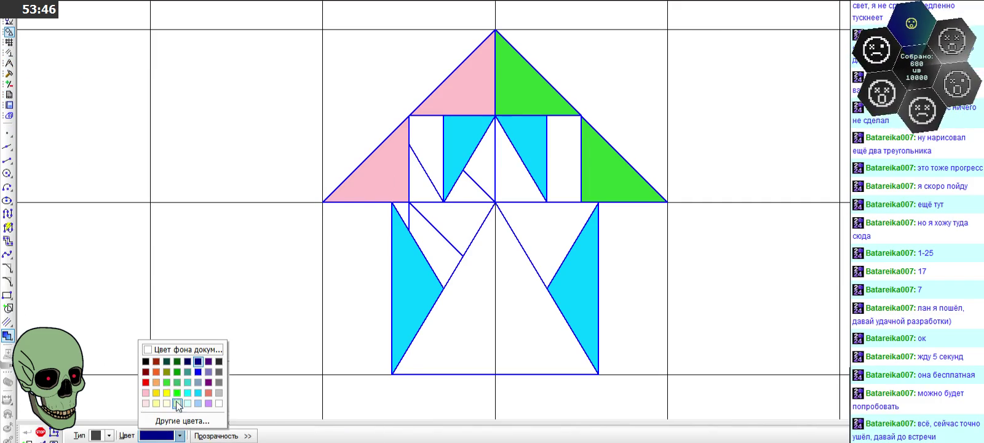
click(164, 382)
scroll(434, 223, up, 1)
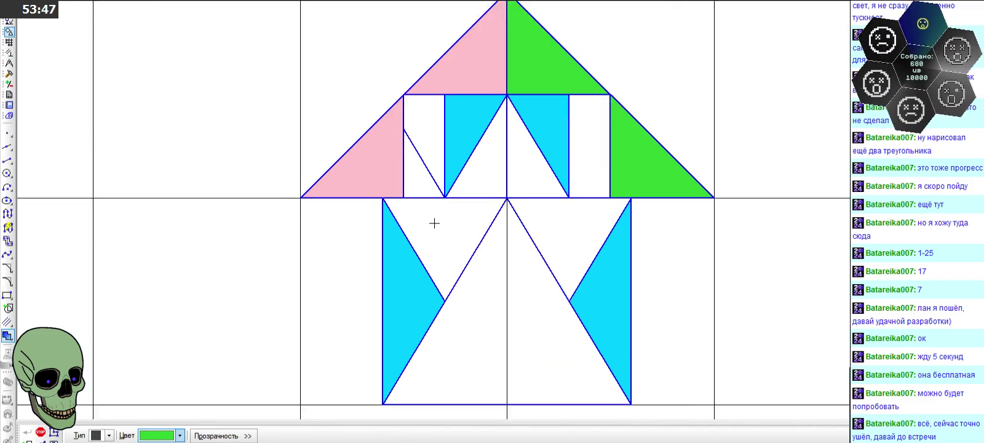
scroll(434, 223, up, 1)
click(479, 166)
click(420, 165)
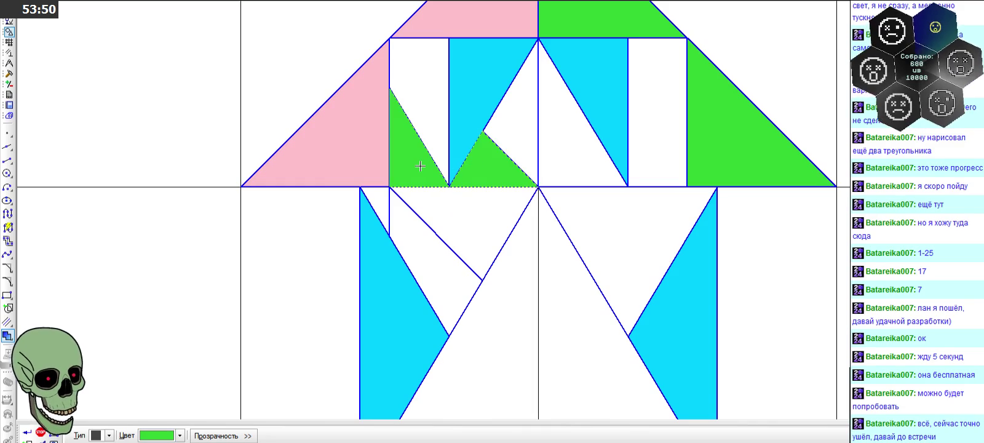
click(434, 257)
click(28, 432)
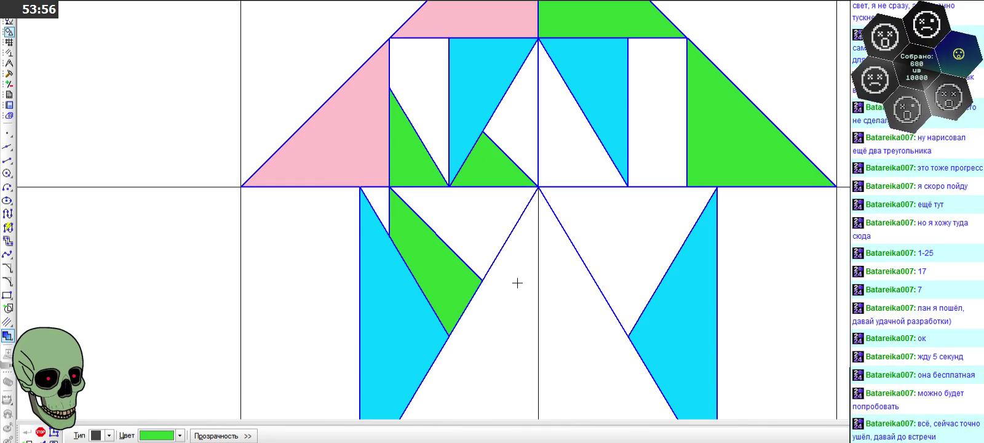
- Fill the upper centre triangle and the triangle beside the green strip dark red
click(179, 435)
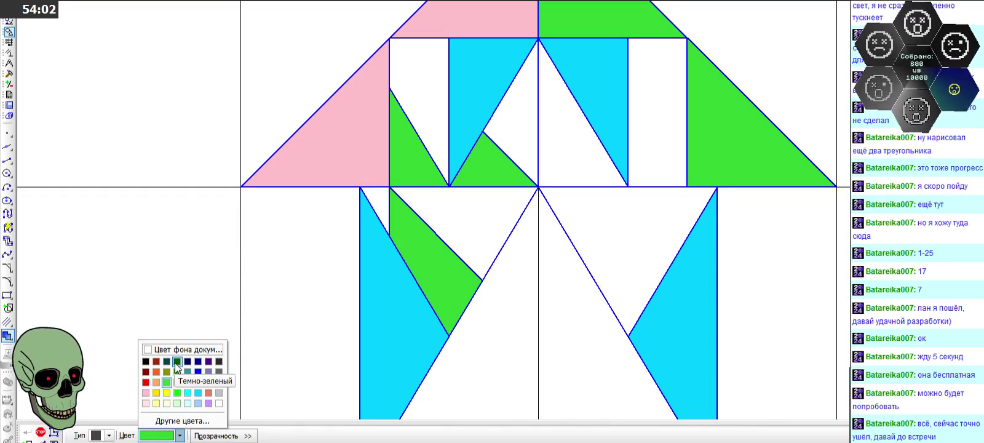
click(146, 372)
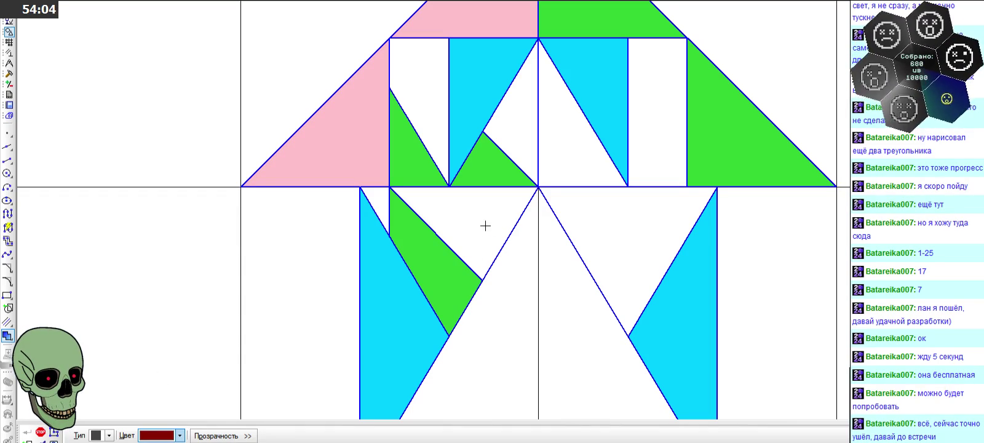
click(505, 140)
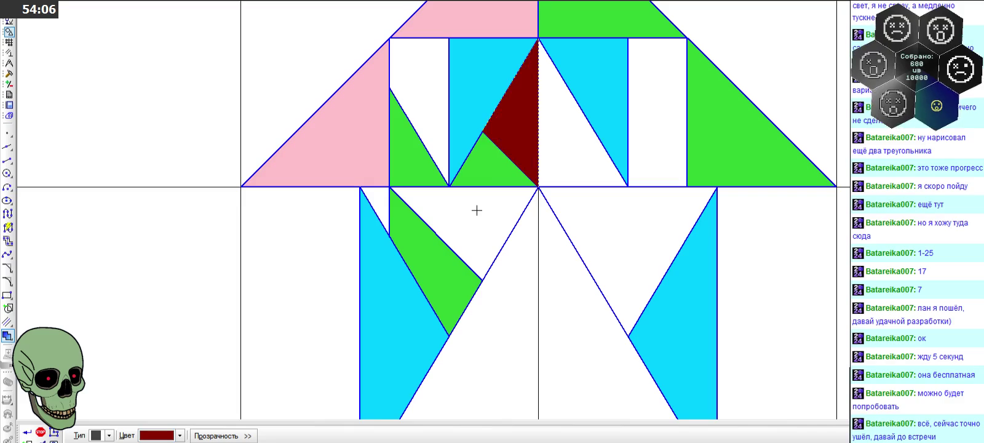
click(472, 225)
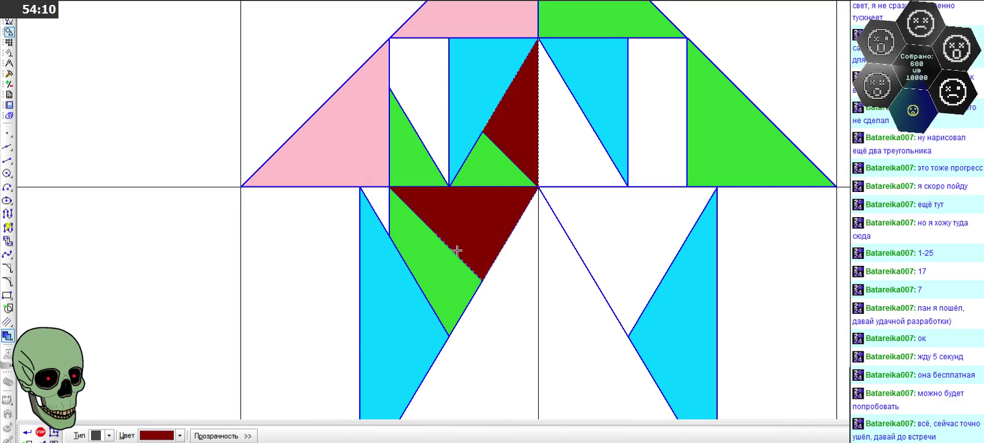
click(27, 432)
- Fill the upper left strip and the small lower triangle dark blue
click(180, 435)
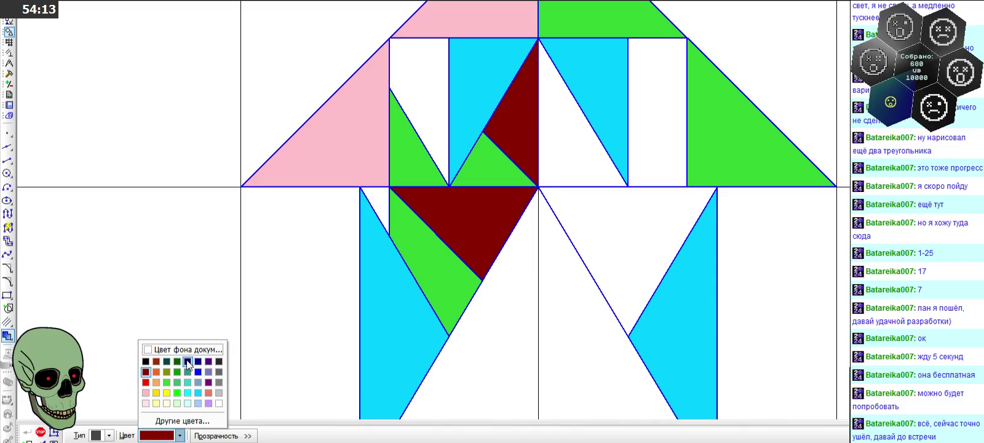
click(197, 362)
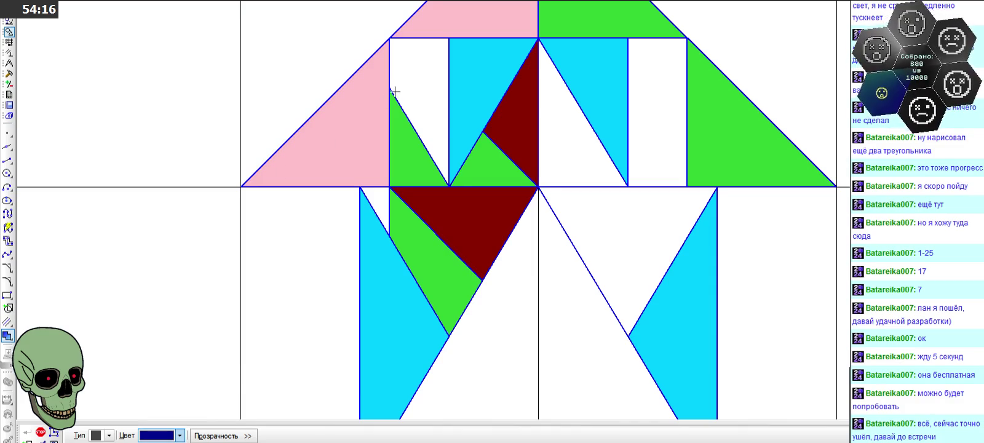
click(413, 80)
click(375, 193)
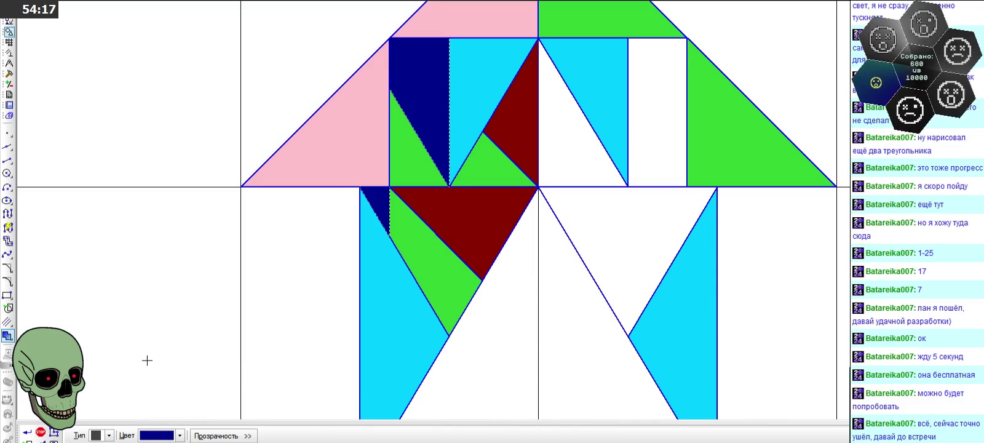
click(27, 433)
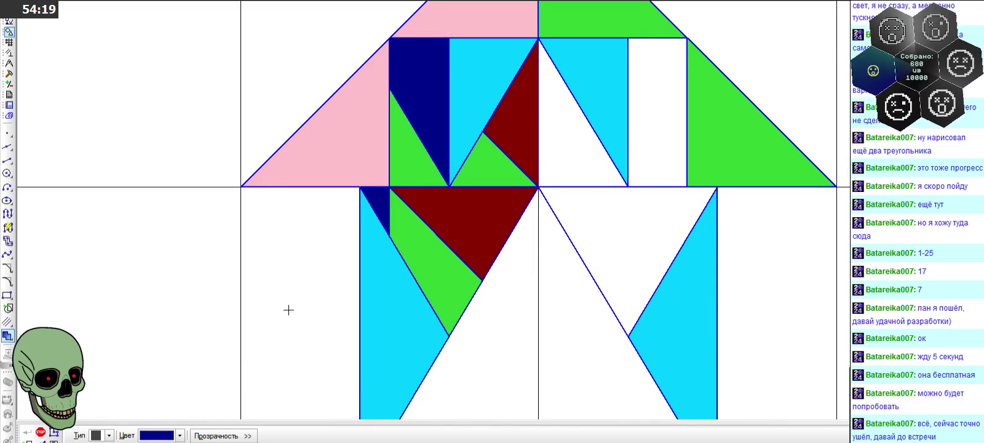
scroll(403, 240, down, 1)
scroll(402, 240, down, 1)
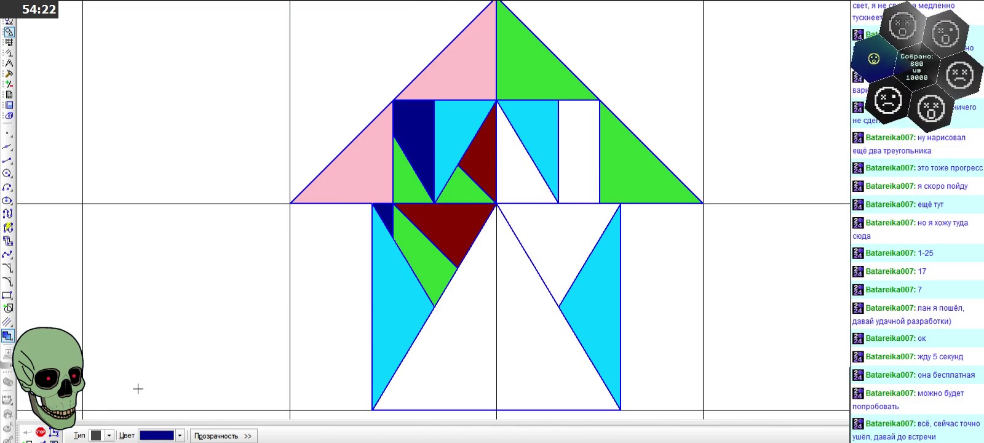
click(40, 432)
- Select the edges of the green triangle
scroll(449, 183, up, 2)
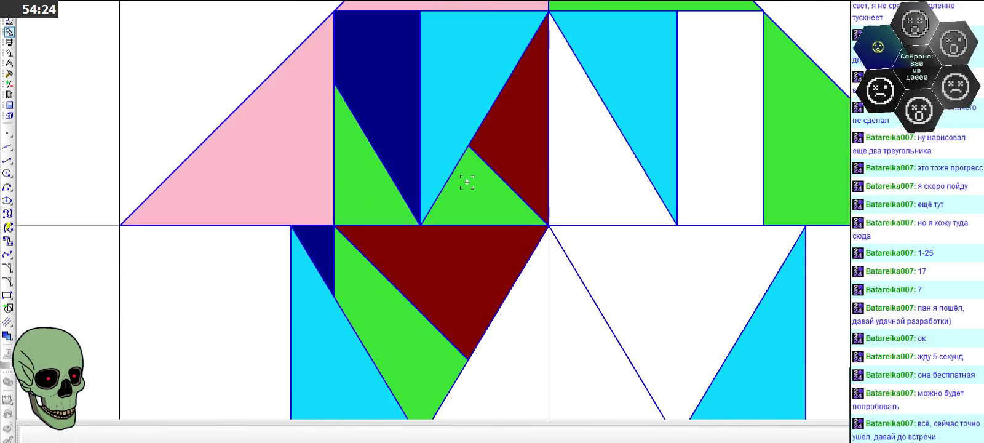
click(492, 168)
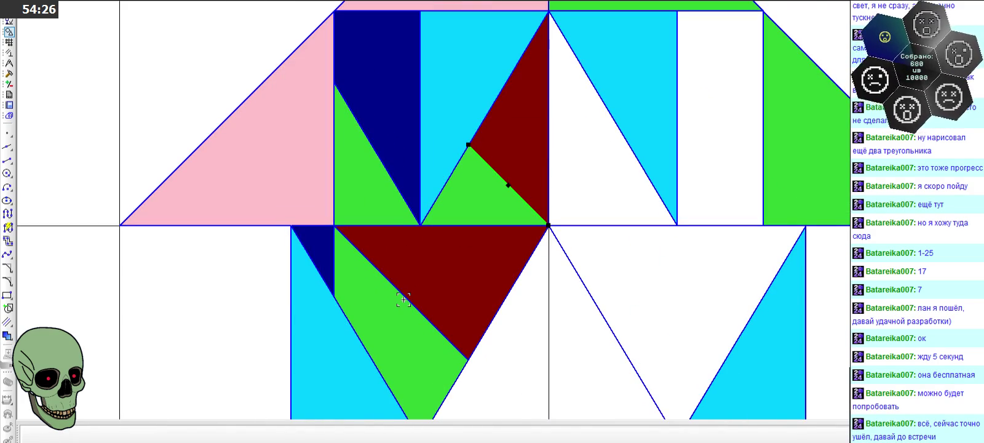
click(332, 268)
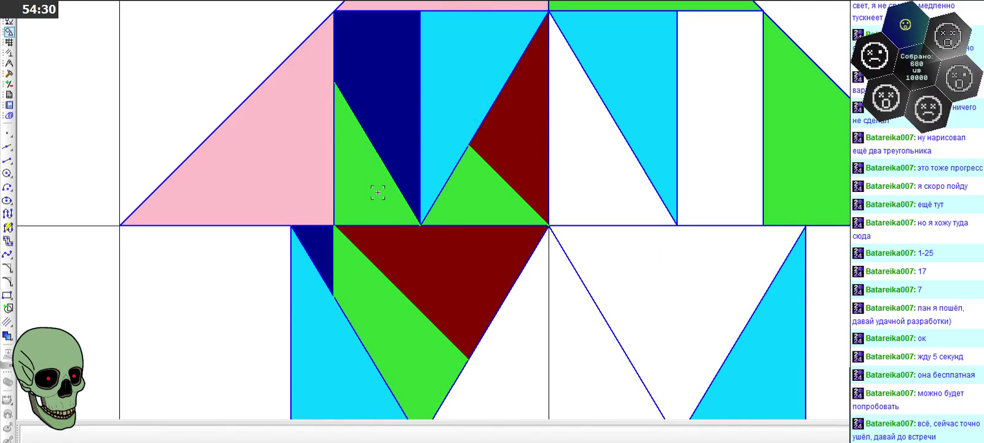
scroll(378, 192, down, 2)
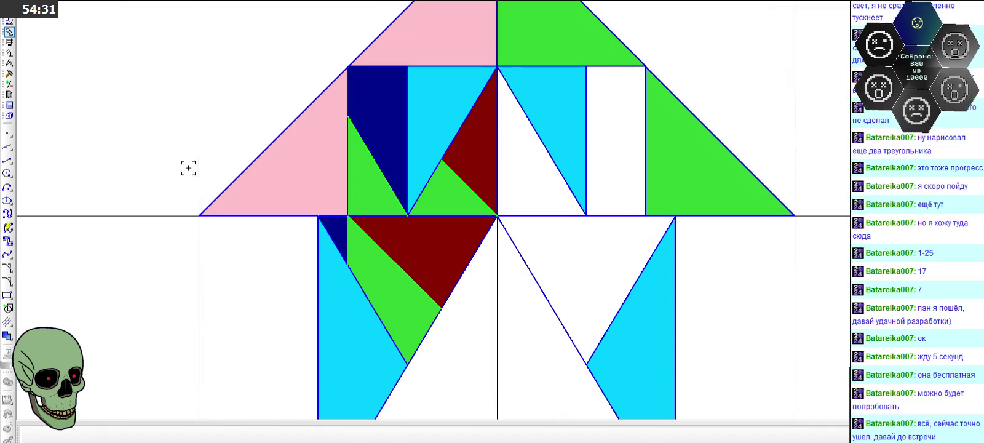
click(9, 74)
- Place a vertical auxiliary line through the figure's centre
click(13, 193)
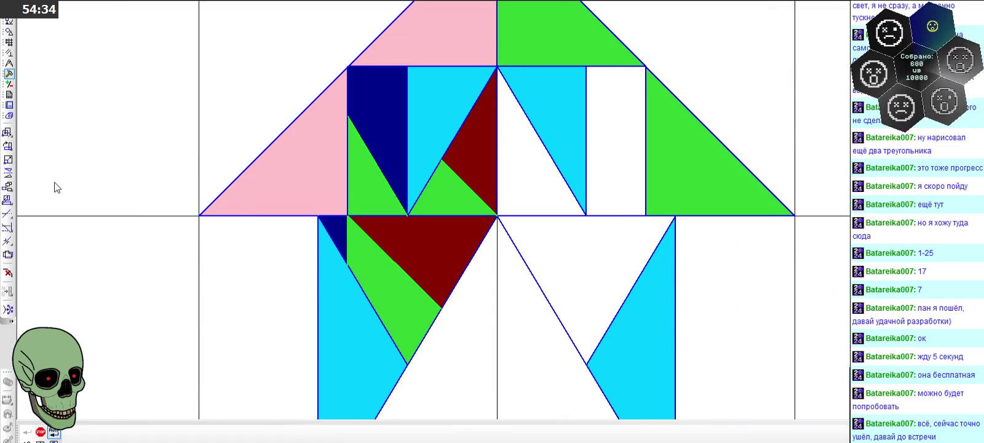
click(497, 320)
key(Escape)
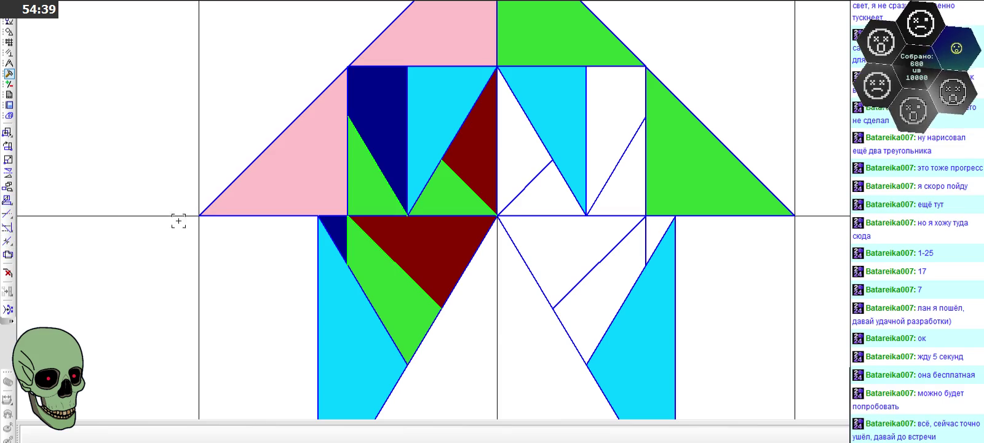
click(171, 257)
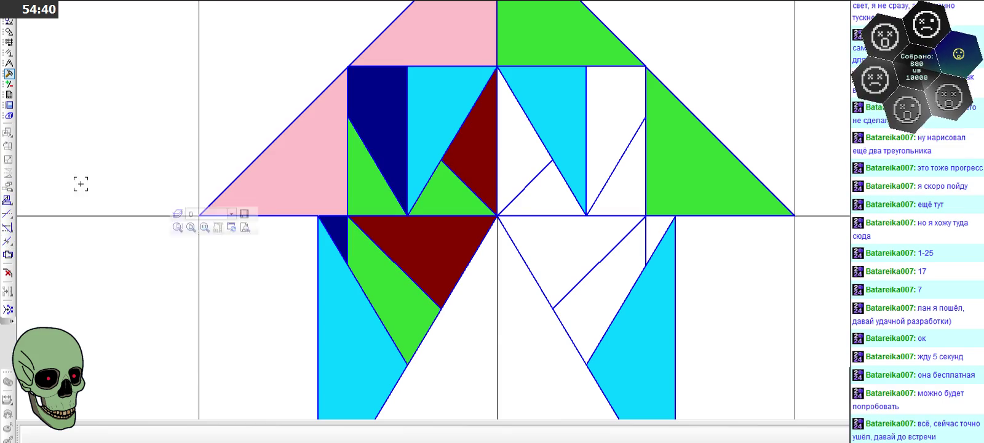
- Fill the white triangle on the right half dark blue
click(8, 32)
click(8, 336)
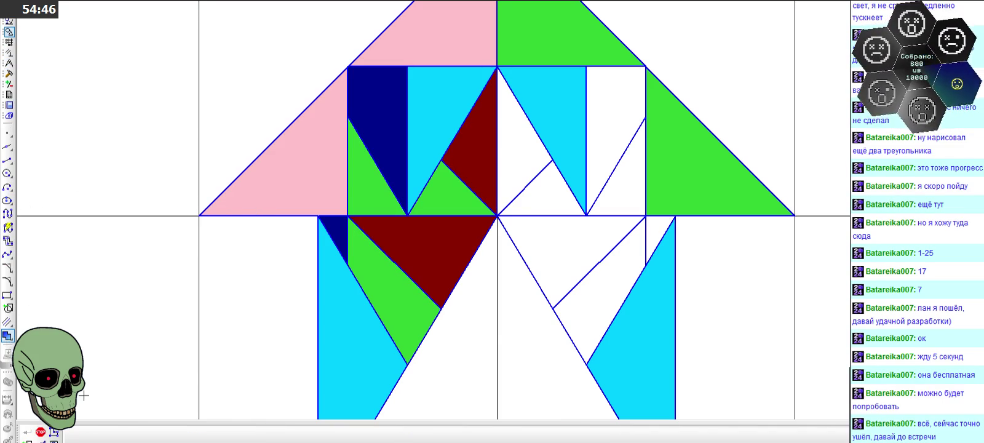
click(609, 117)
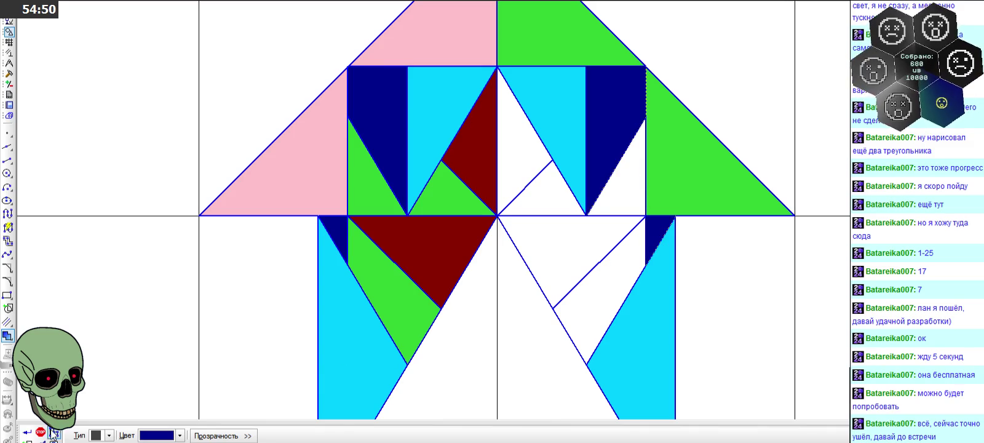
- Fill three white regions on the right half pink
click(179, 436)
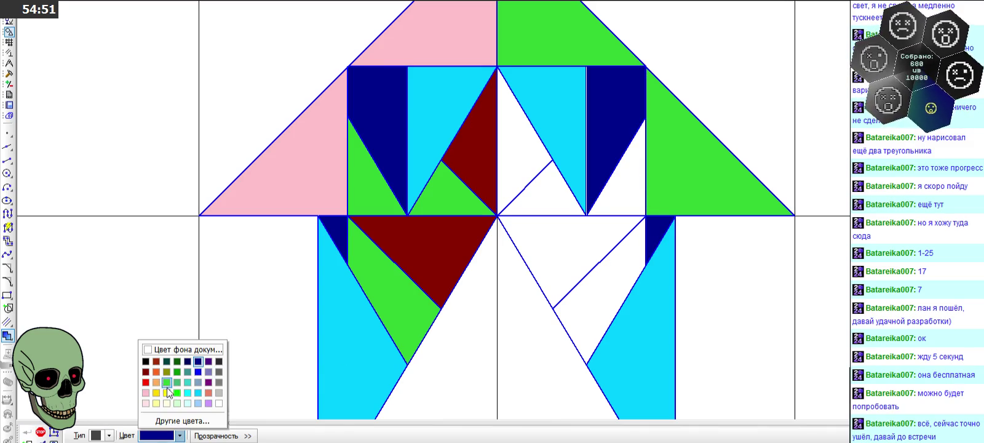
click(147, 393)
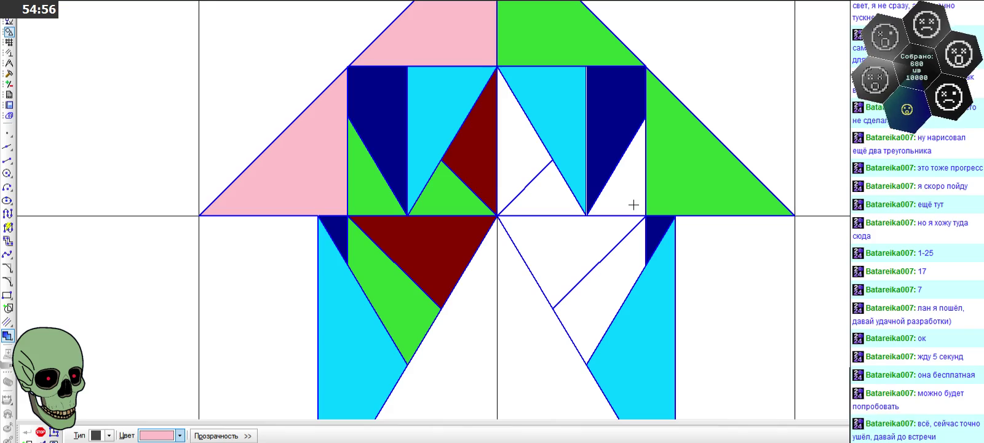
click(633, 204)
click(574, 203)
click(614, 277)
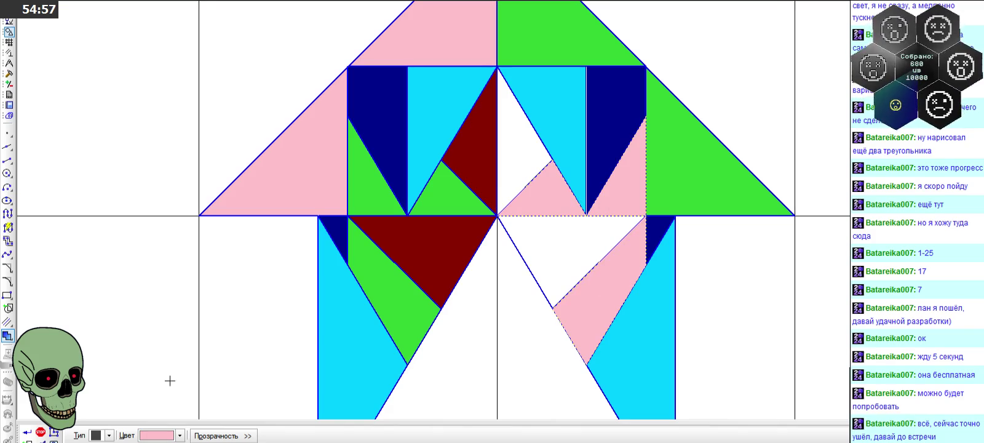
click(27, 433)
- Try green fills on two central regions, then remove them and restart the fill
click(180, 436)
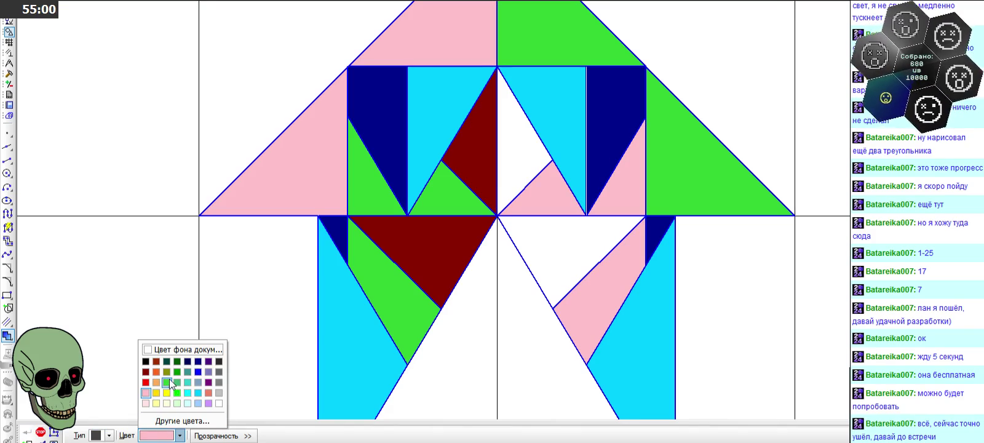
click(167, 381)
click(534, 159)
click(548, 251)
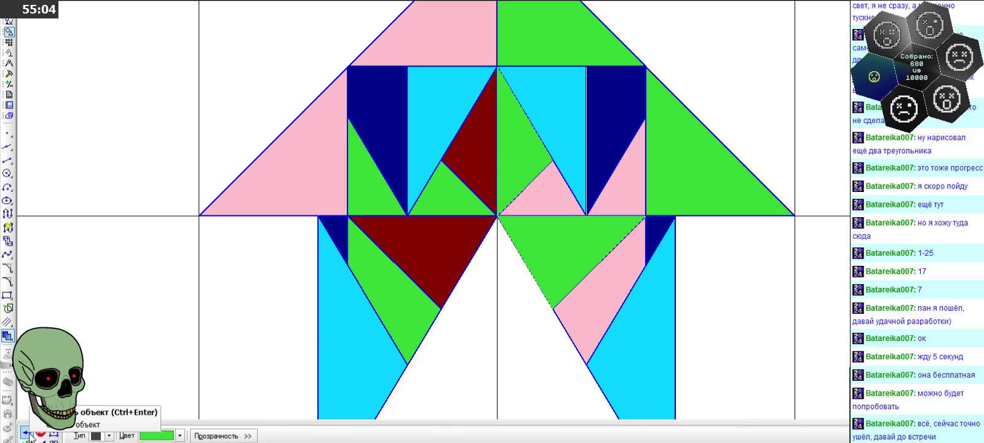
click(575, 237)
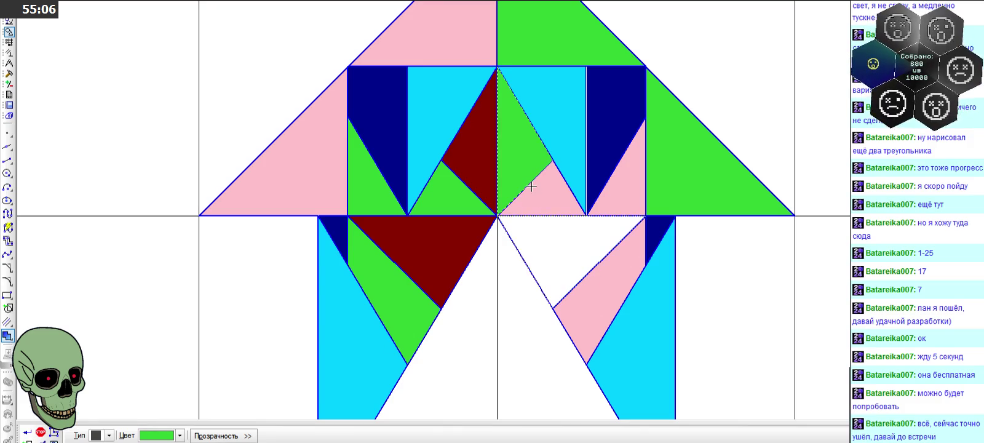
click(520, 174)
click(41, 432)
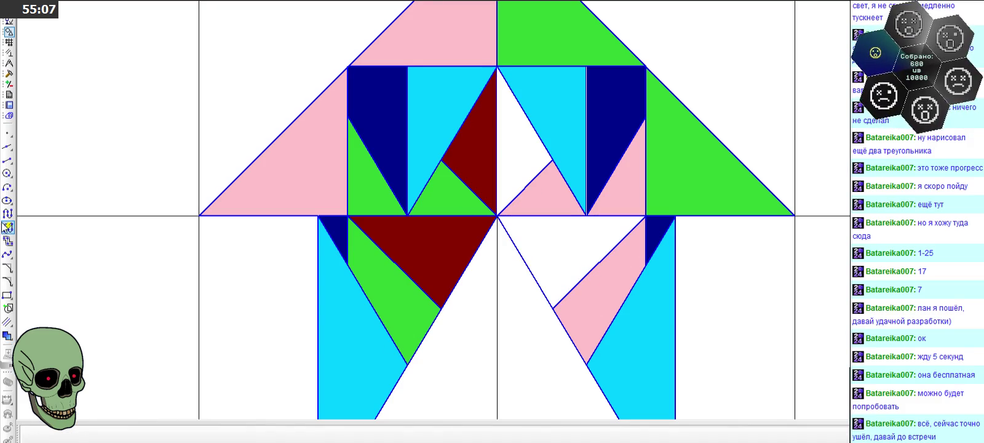
click(7, 335)
click(180, 435)
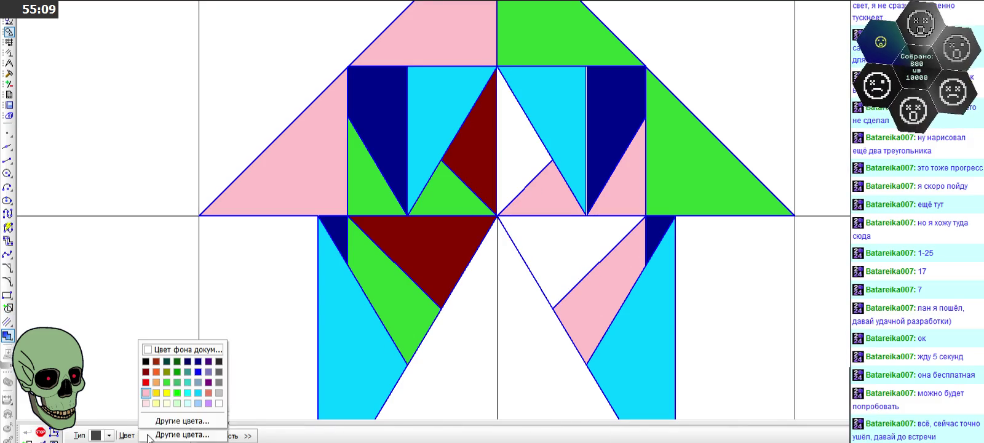
- Fill the upper and lower centre triangles right of the midline dark green
click(176, 361)
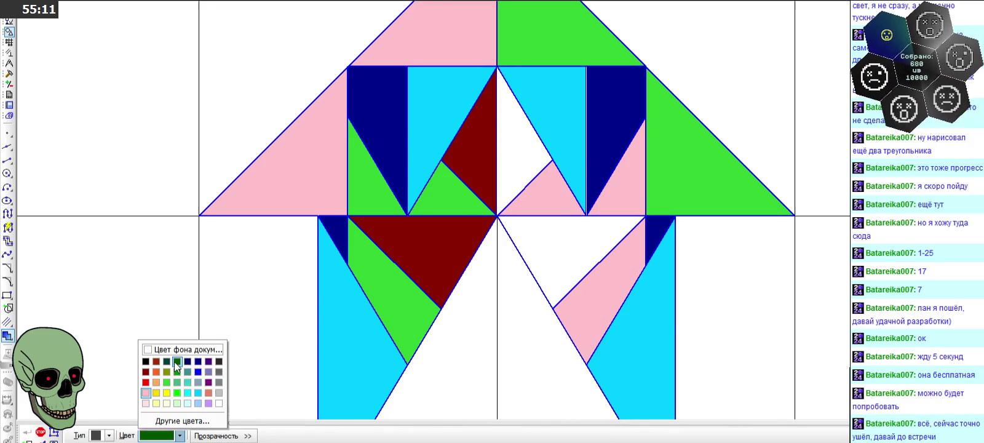
click(525, 160)
click(542, 229)
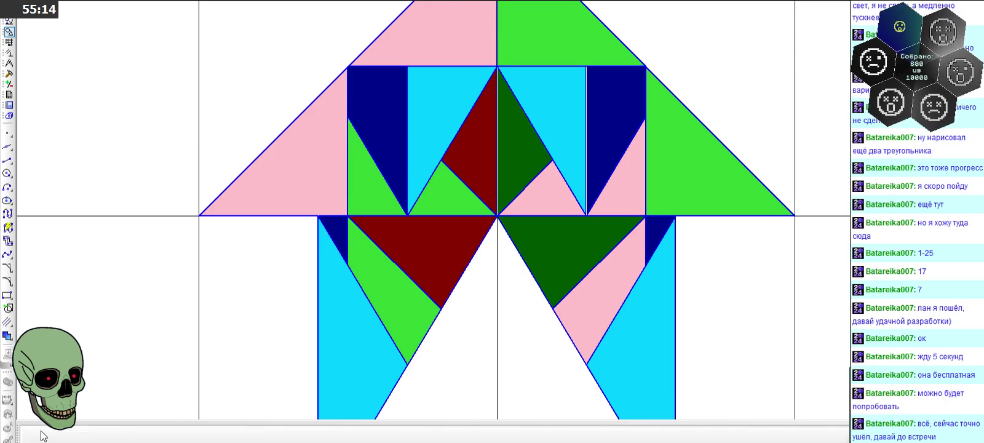
click(41, 433)
scroll(411, 231, down, 2)
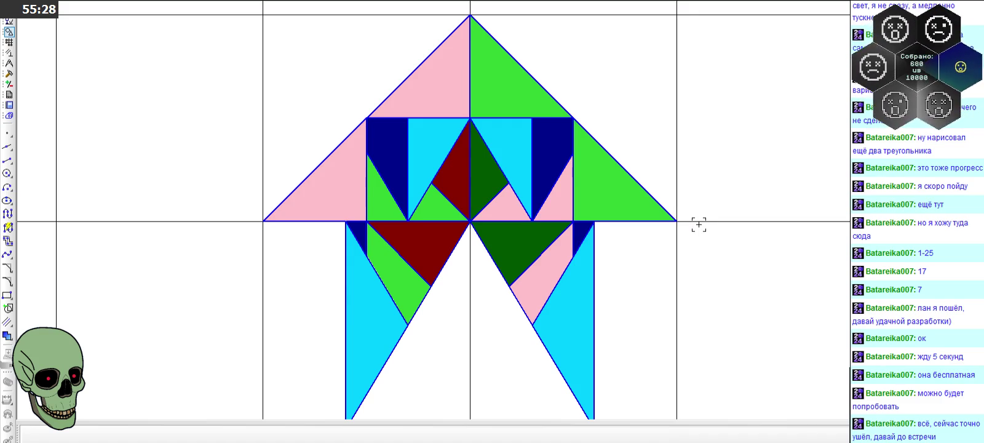
scroll(546, 179, down, 2)
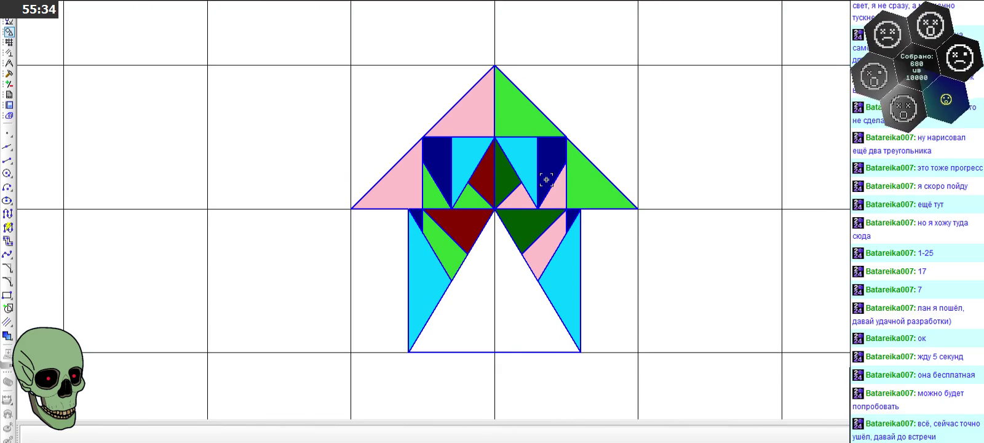
scroll(546, 179, down, 2)
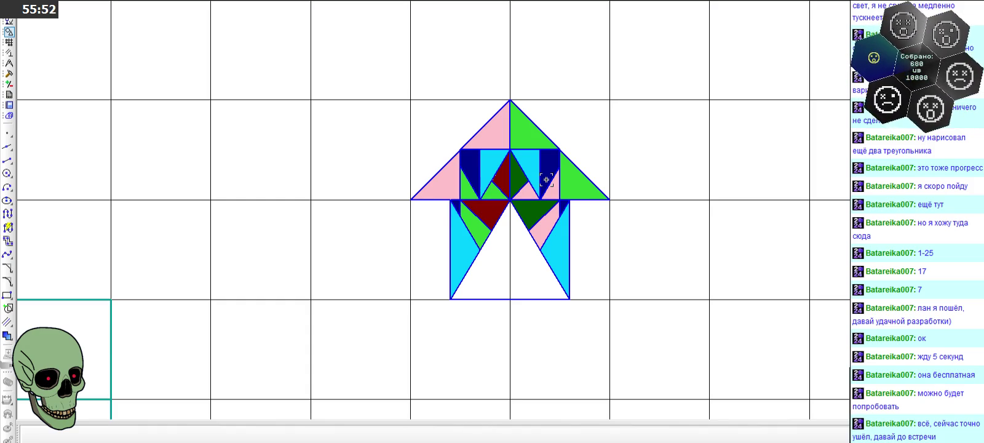
scroll(503, 187, up, 3)
click(7, 159)
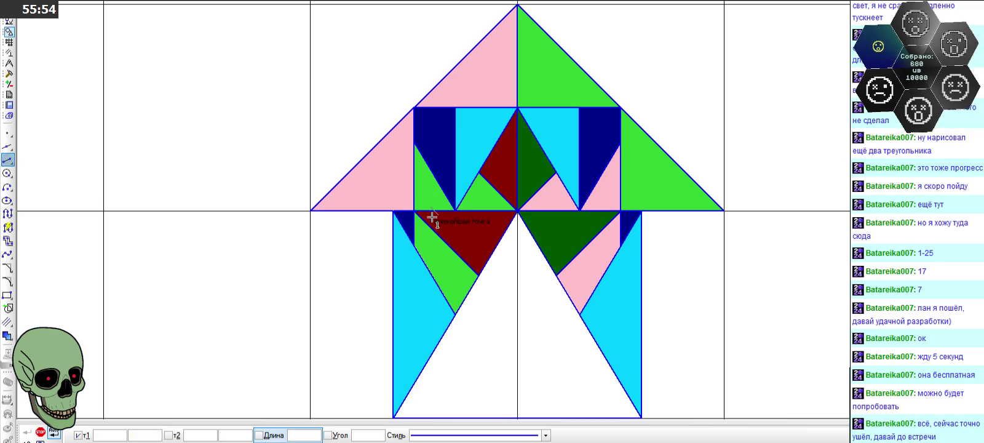
click(479, 174)
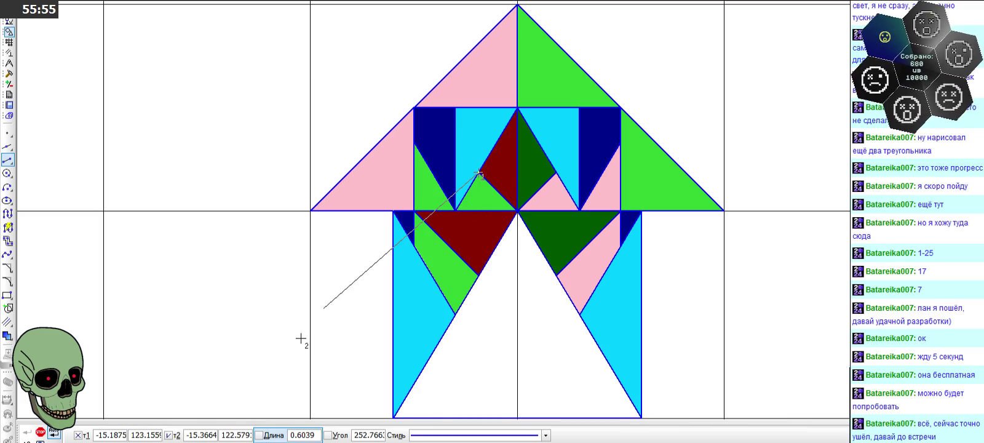
click(40, 432)
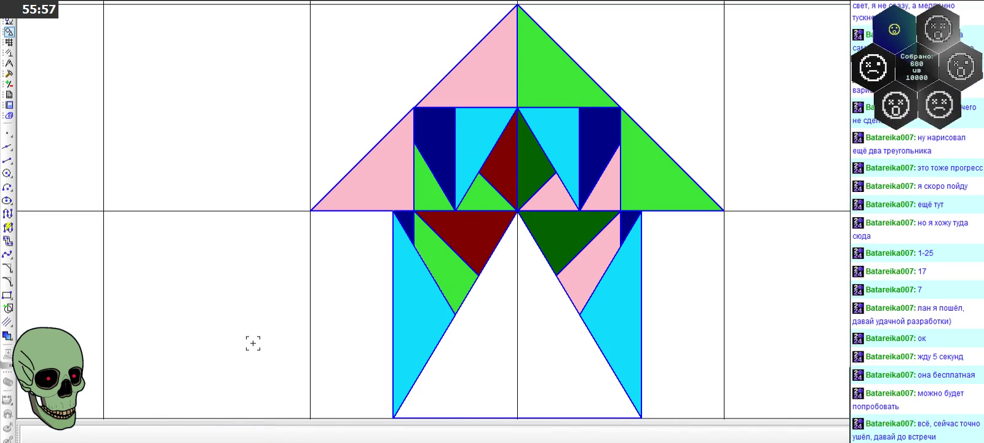
scroll(654, 128, down, 2)
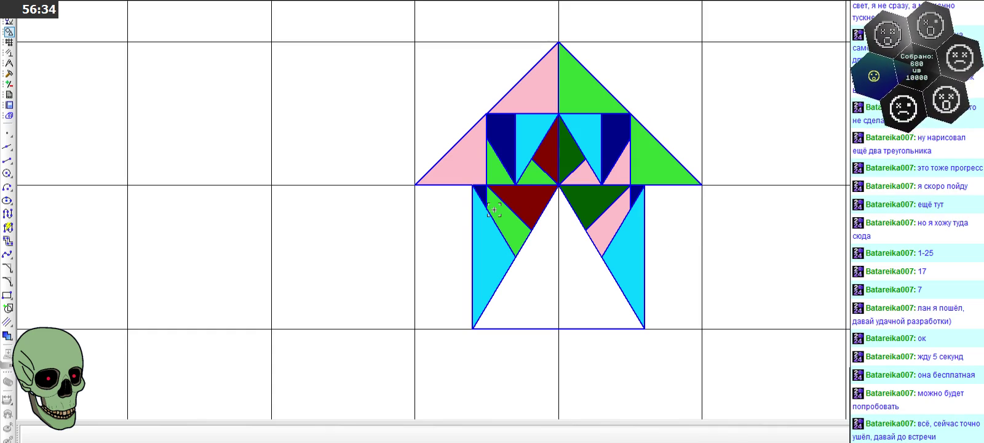
scroll(494, 210, down, 2)
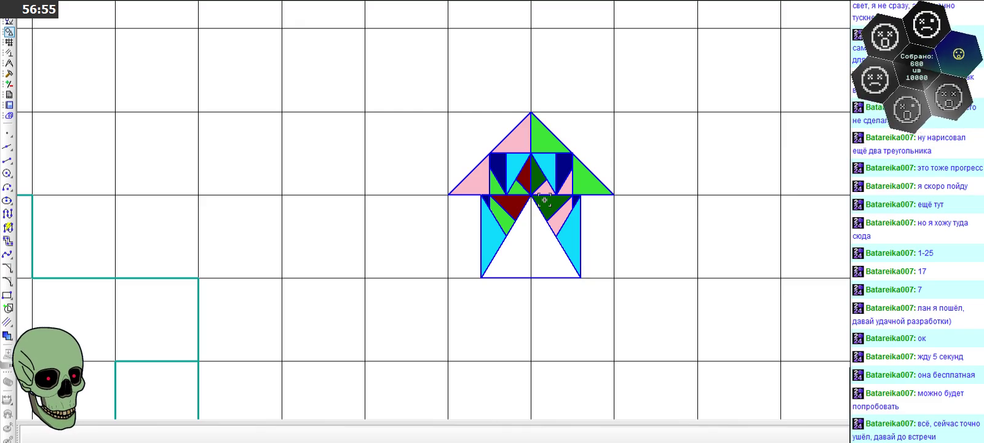
scroll(535, 198, up, 5)
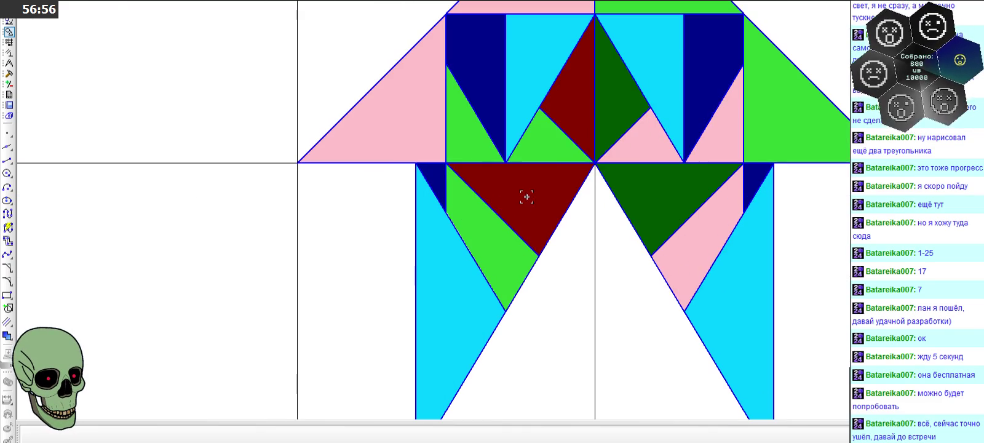
click(8, 162)
click(446, 63)
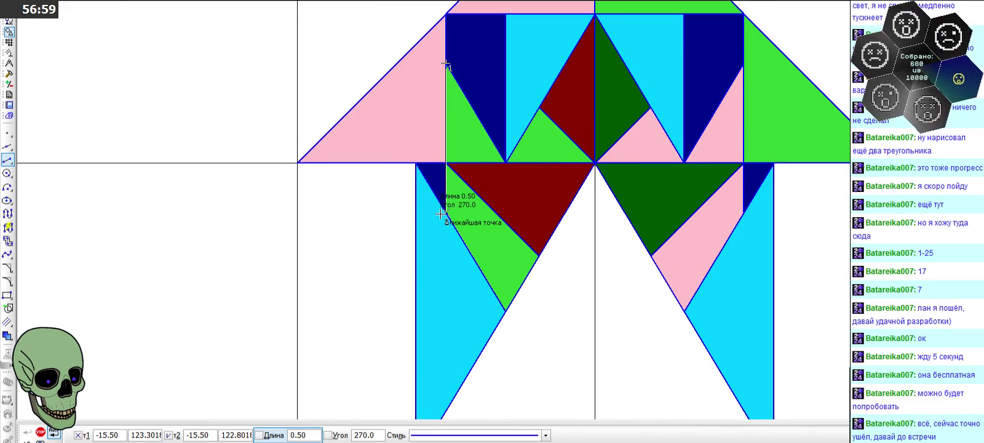
click(40, 432)
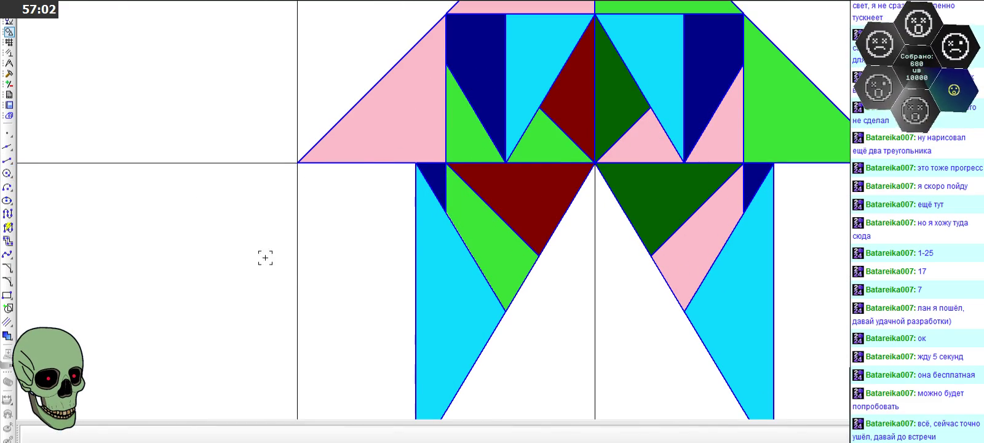
click(341, 264)
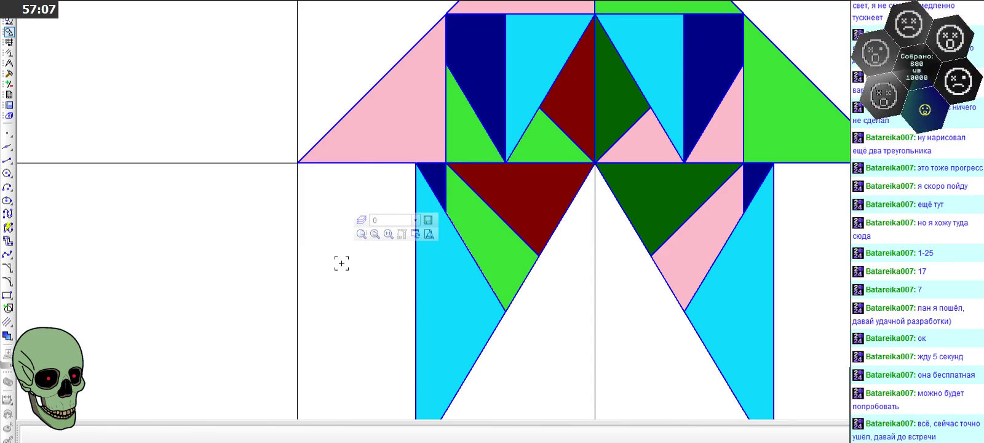
scroll(343, 261, down, 2)
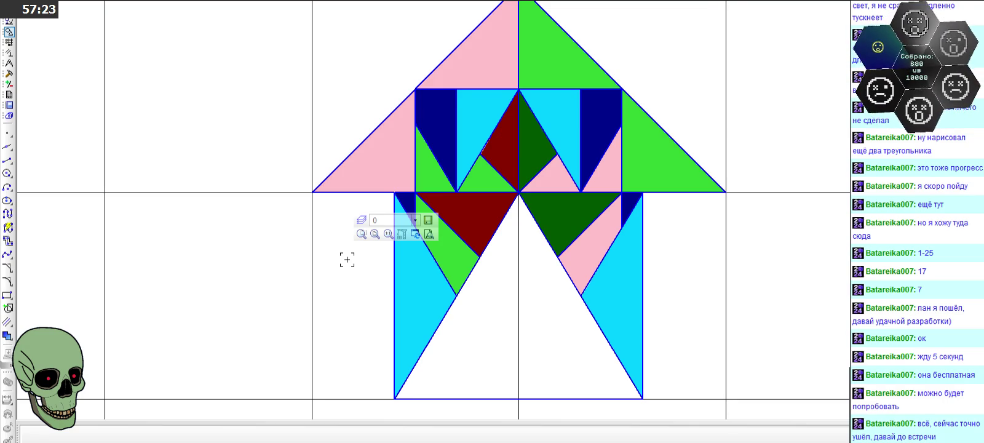
scroll(424, 265, down, 1)
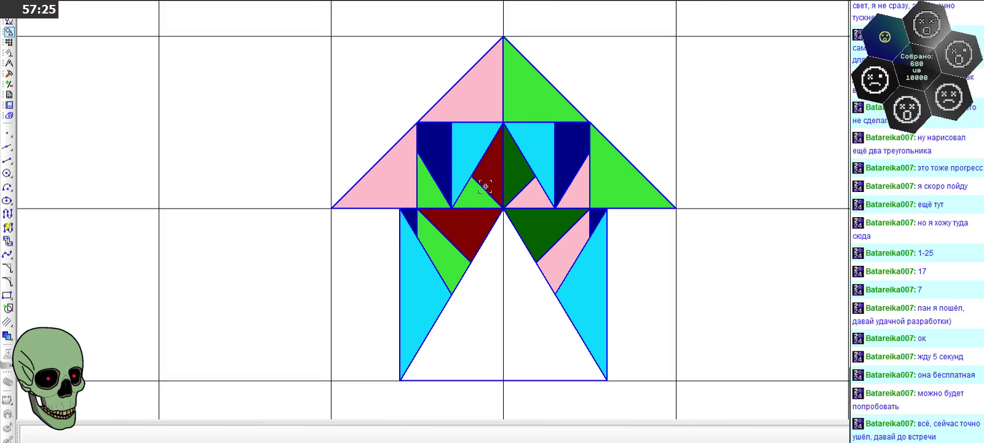
scroll(485, 187, up, 1)
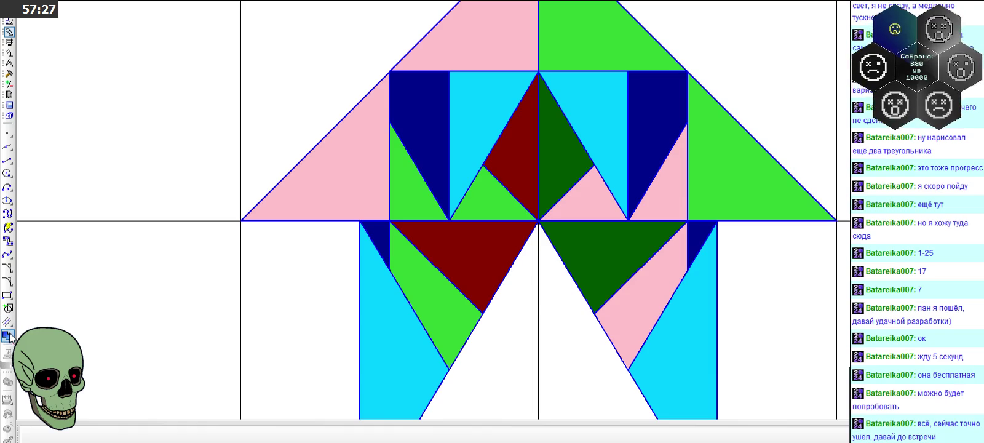
- Measure the small dark-blue (0.008333 mm²) and dark-red (0.078125 mm²) triangles, totalling 0.086458 mm²
click(10, 63)
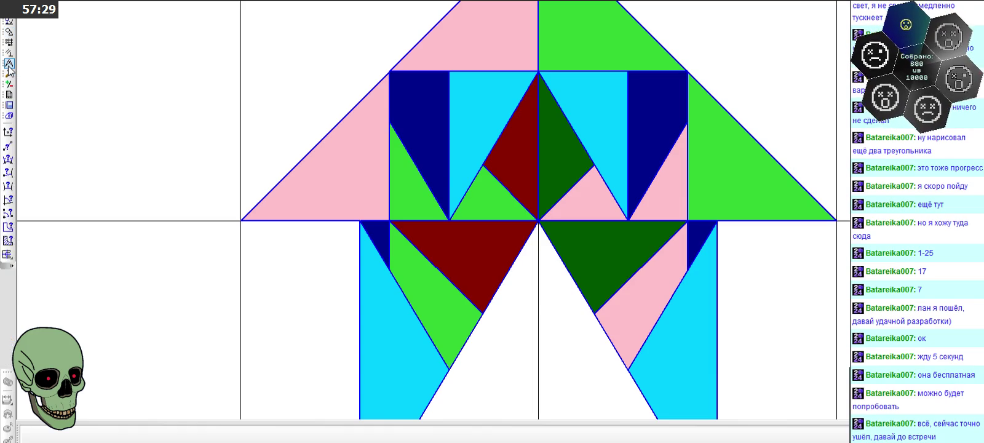
click(382, 241)
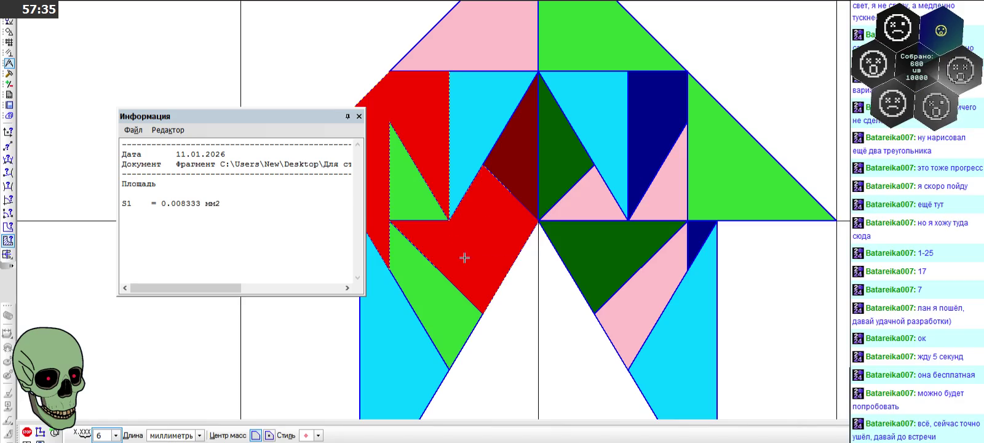
click(480, 288)
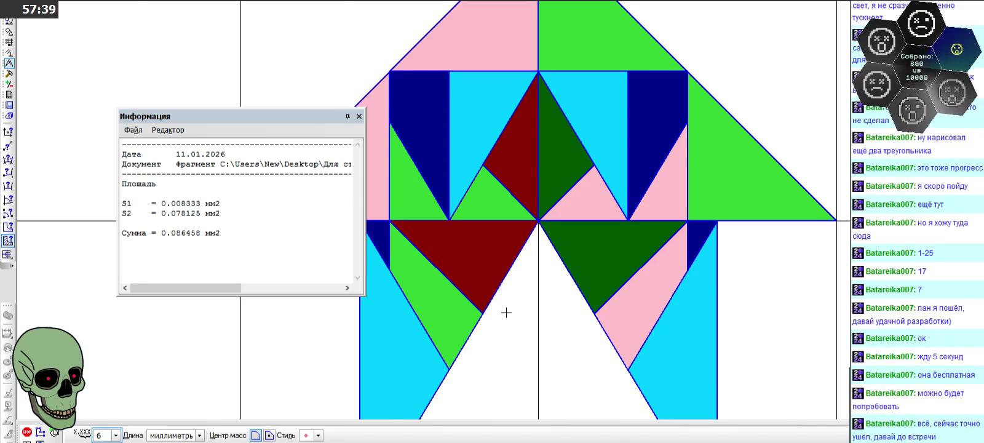
scroll(581, 232, down, 2)
scroll(581, 231, down, 1)
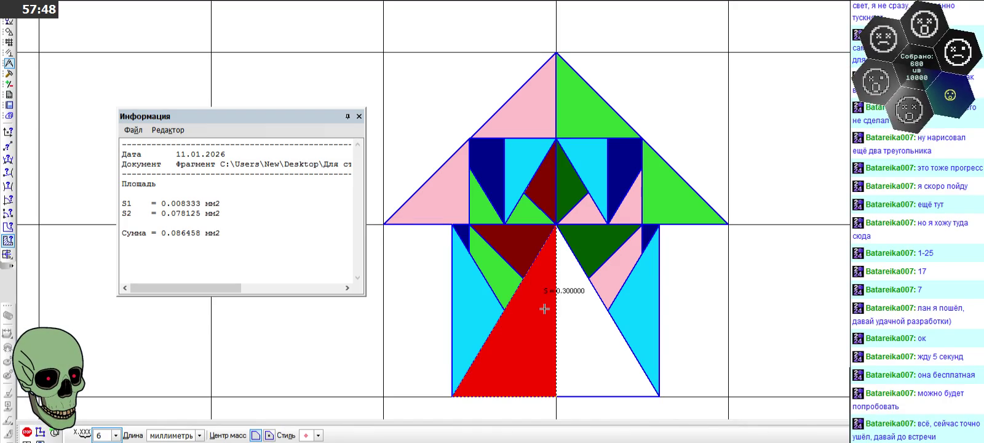
- Close the Информация area report and bring the tiled house figures back into view
click(27, 432)
scroll(446, 200, down, 1)
scroll(446, 200, down, 1)
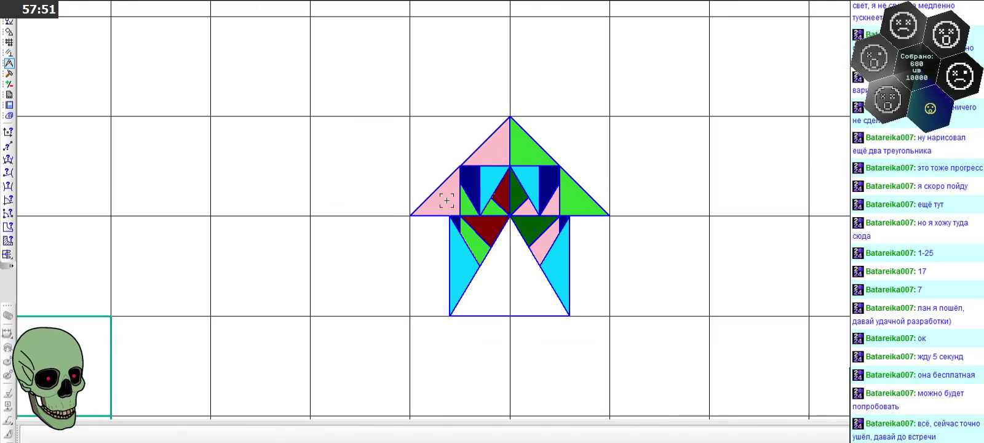
scroll(447, 200, up, 2)
scroll(411, 213, down, 2)
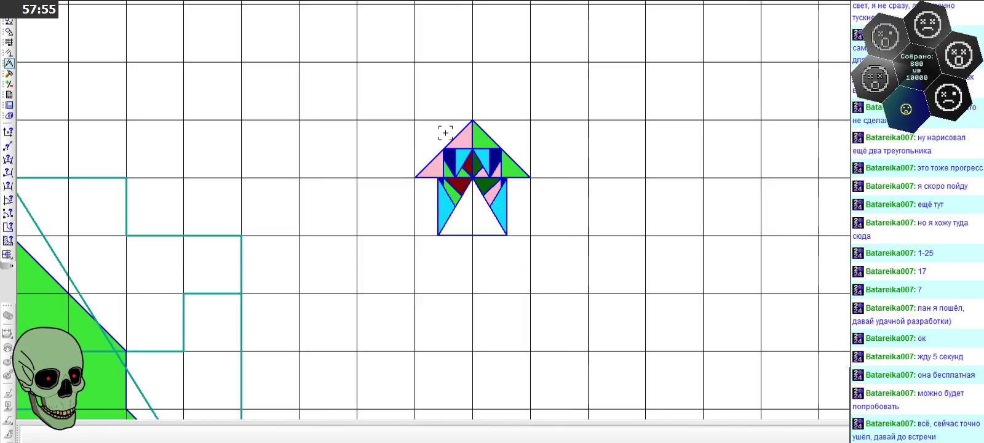
scroll(452, 135, down, 4)
scroll(472, 136, up, 2)
scroll(486, 163, up, 2)
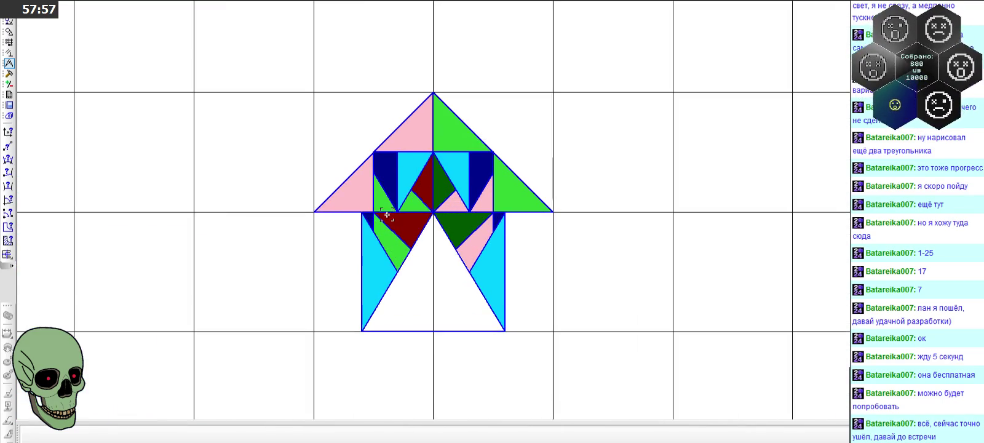
scroll(504, 185, down, 3)
scroll(528, 188, up, 2)
- Frame-select every triangle of the detailed house figure and copy it
drag(342, 45, 608, 299)
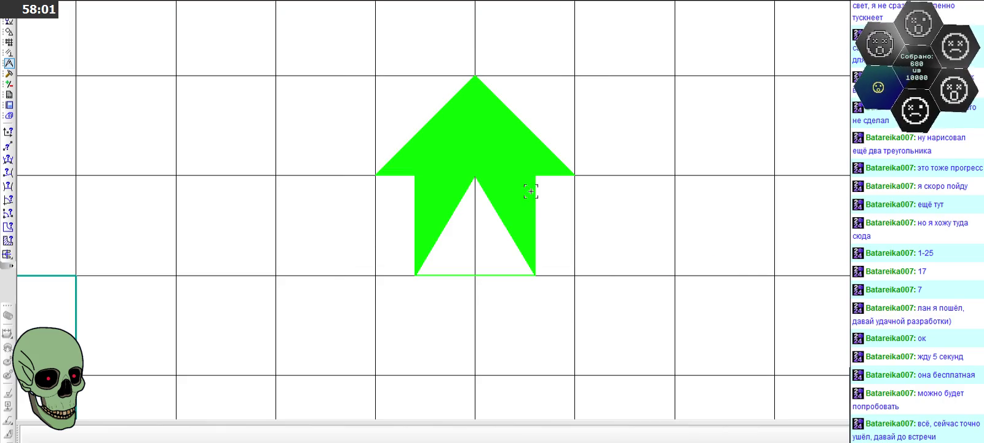
scroll(520, 152, down, 5)
key(Escape)
scroll(518, 48, up, 3)
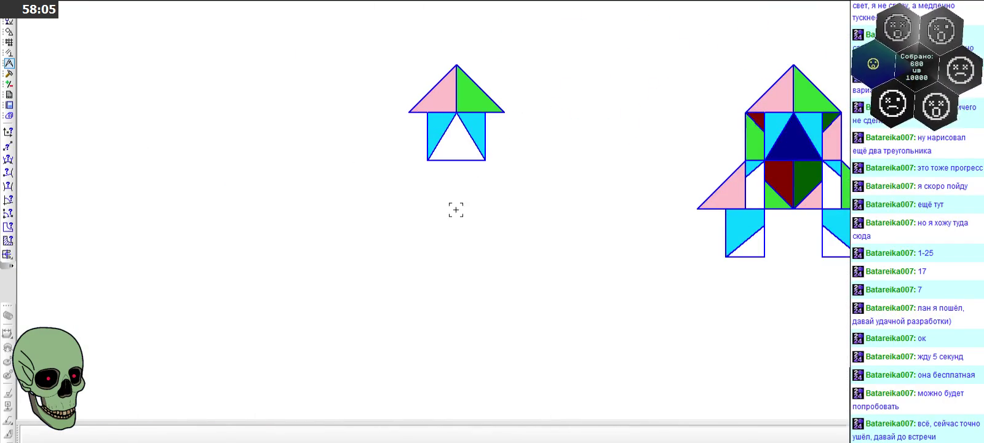
- Paste the detailed house copy directly below the small pink, green and cyan house
key(ctrl+v)
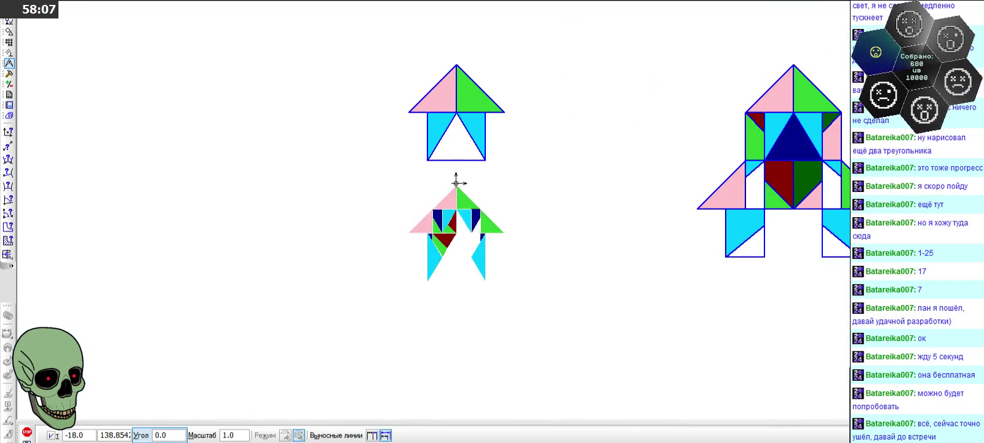
click(457, 174)
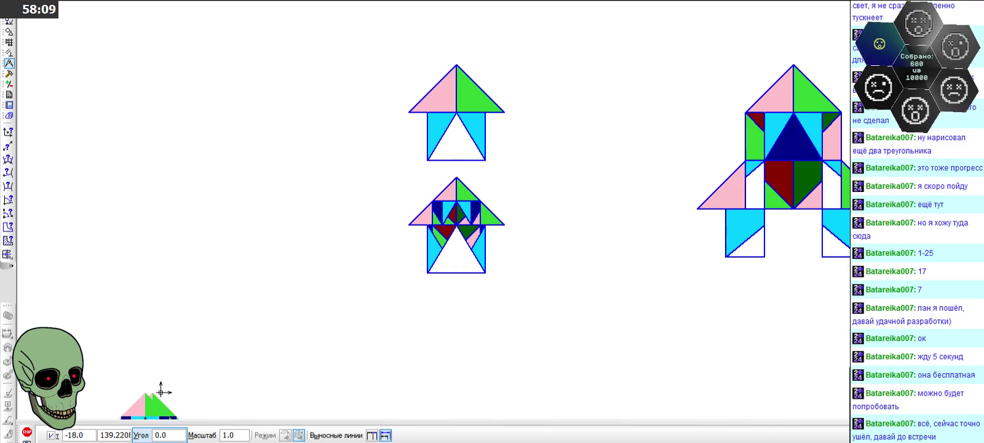
click(27, 431)
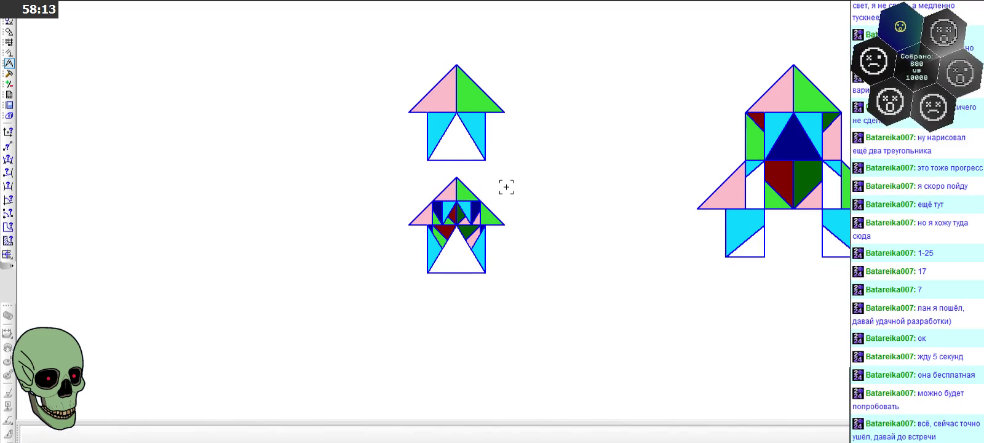
scroll(471, 127, up, 1)
scroll(468, 125, up, 2)
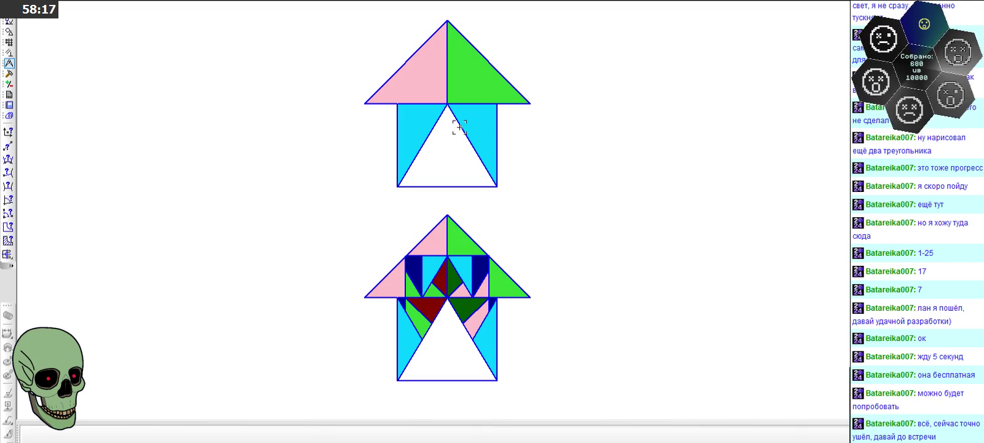
scroll(459, 128, down, 2)
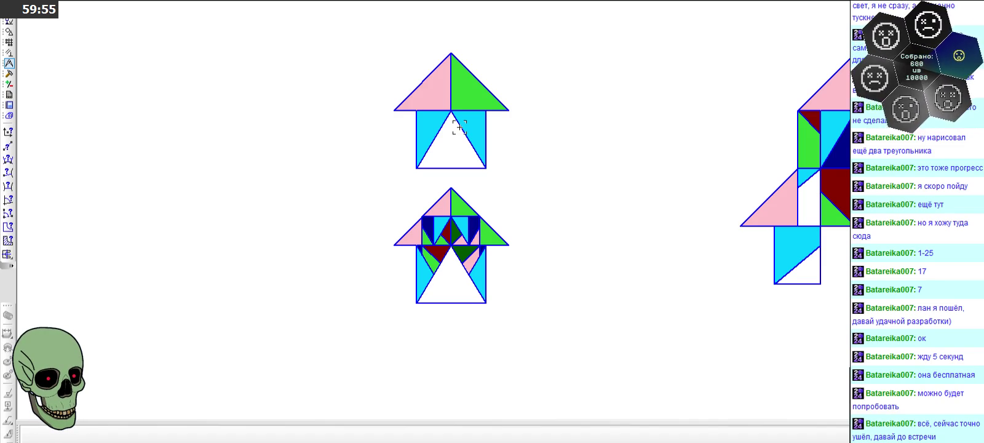
scroll(369, 175, down, 2)
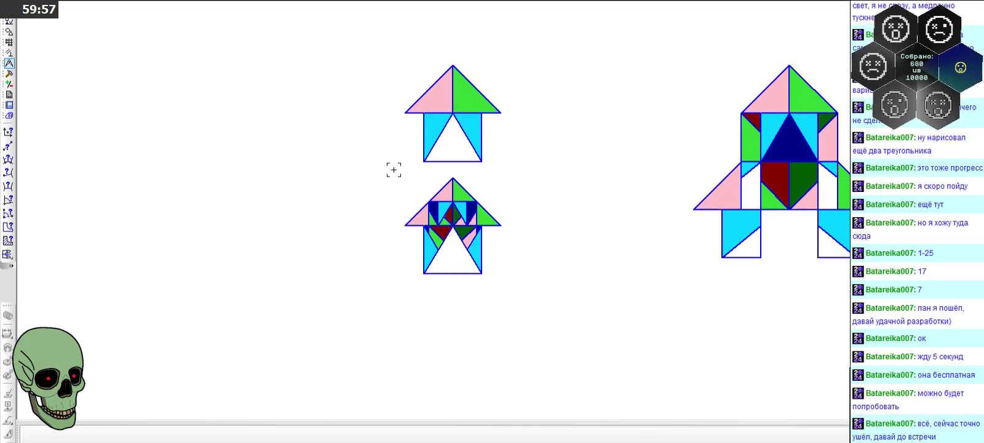
scroll(769, 127, up, 1)
scroll(769, 128, up, 1)
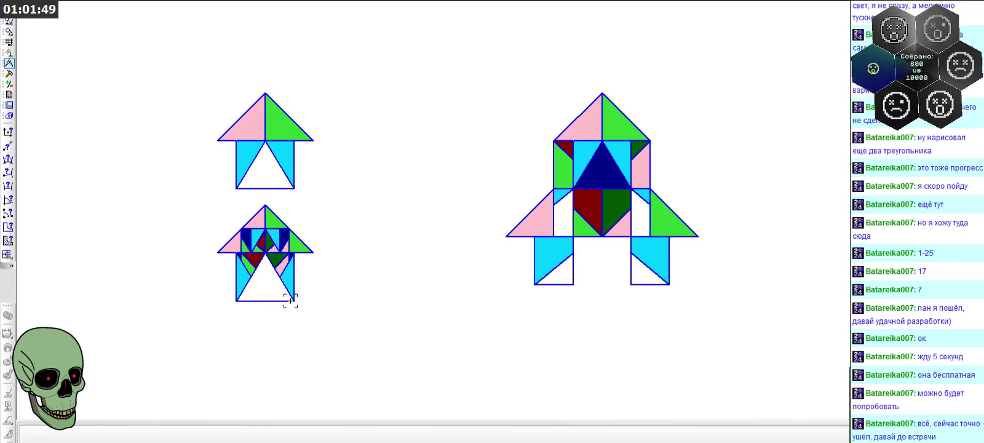
scroll(242, 239, down, 4)
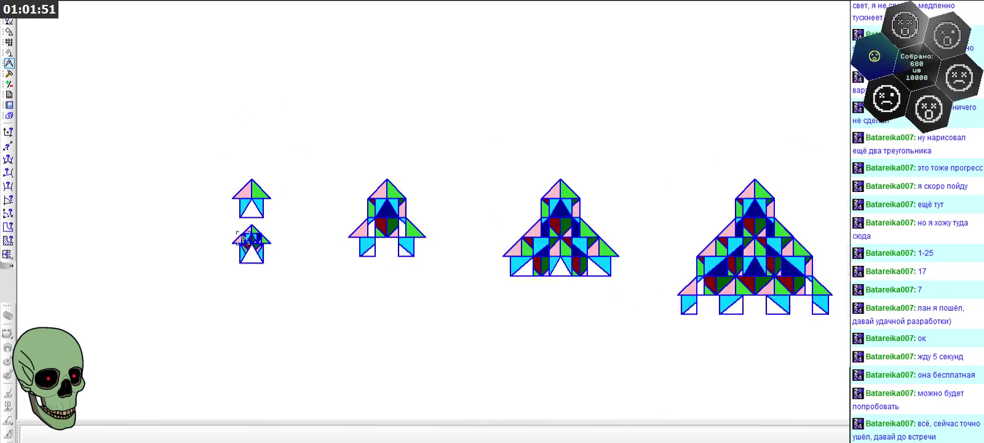
scroll(609, 269, up, 3)
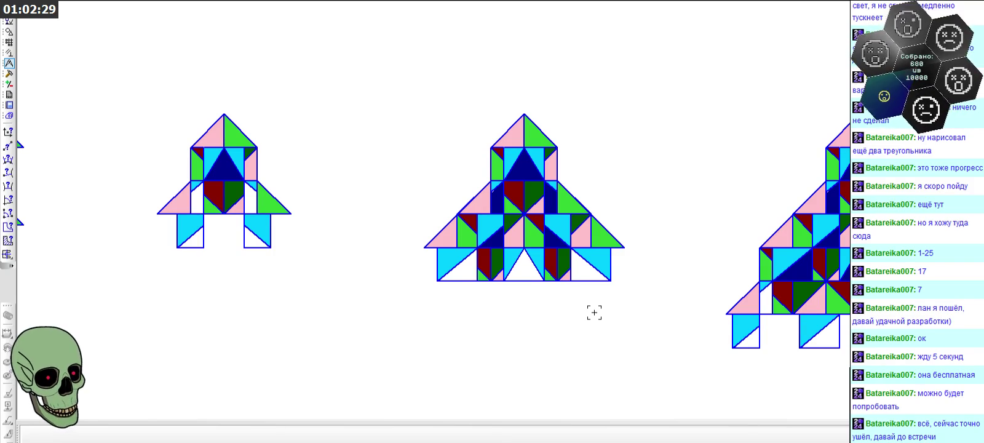
scroll(344, 215, down, 2)
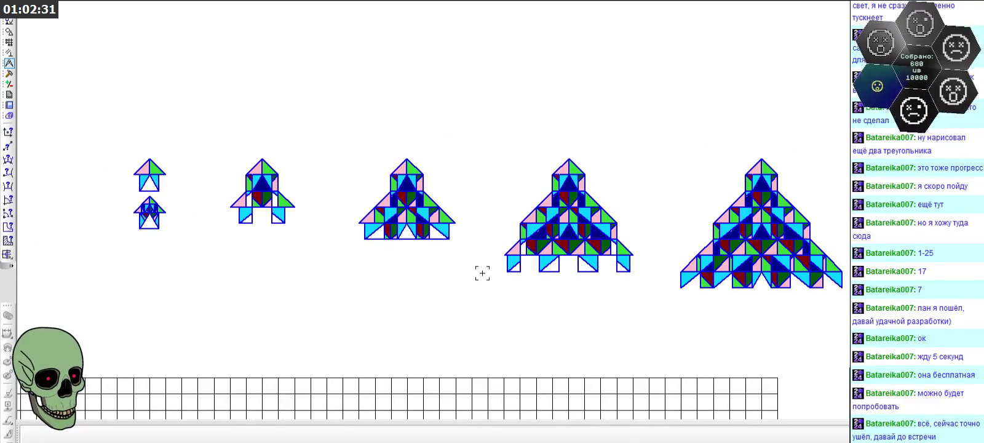
scroll(634, 261, up, 1)
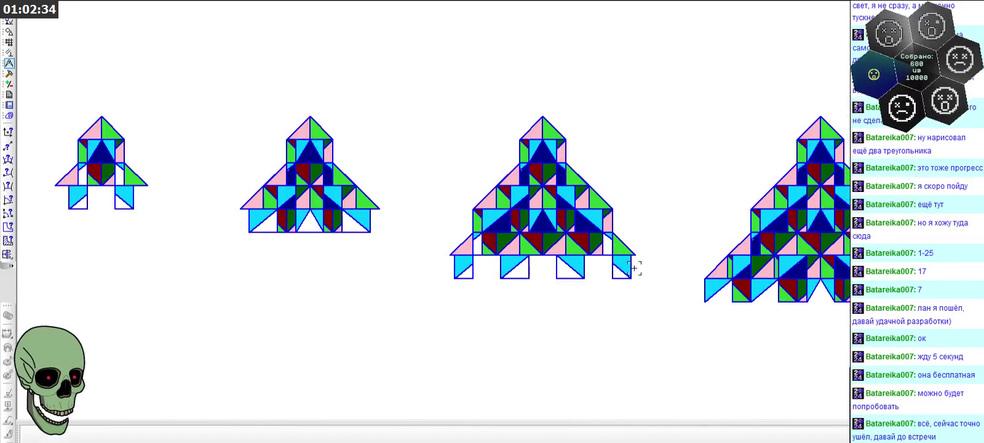
scroll(524, 274, up, 1)
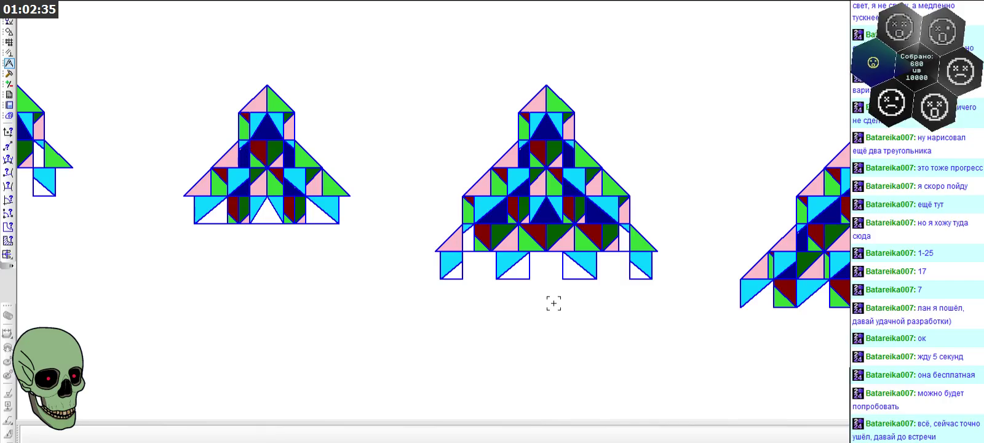
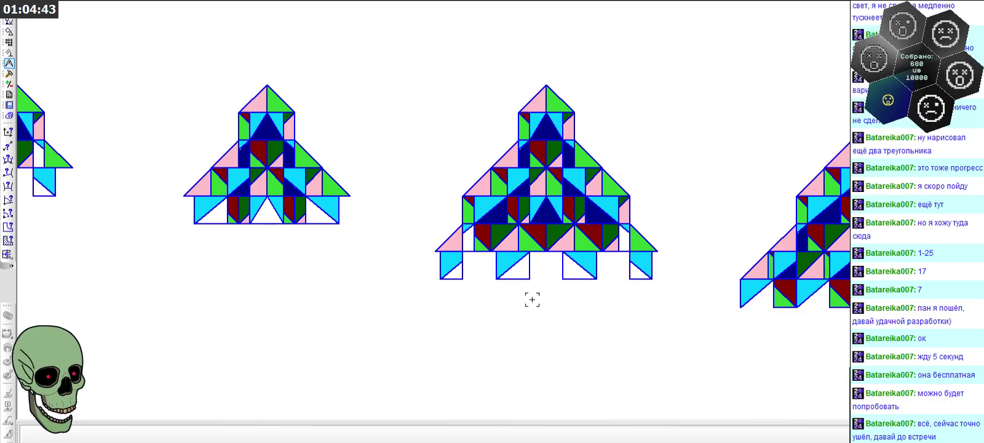
- Select the whole second-iteration rocket, then the small lower-left rocket figure
scroll(531, 297, down, 3)
scroll(537, 254, down, 2)
scroll(294, 237, up, 2)
scroll(277, 231, up, 3)
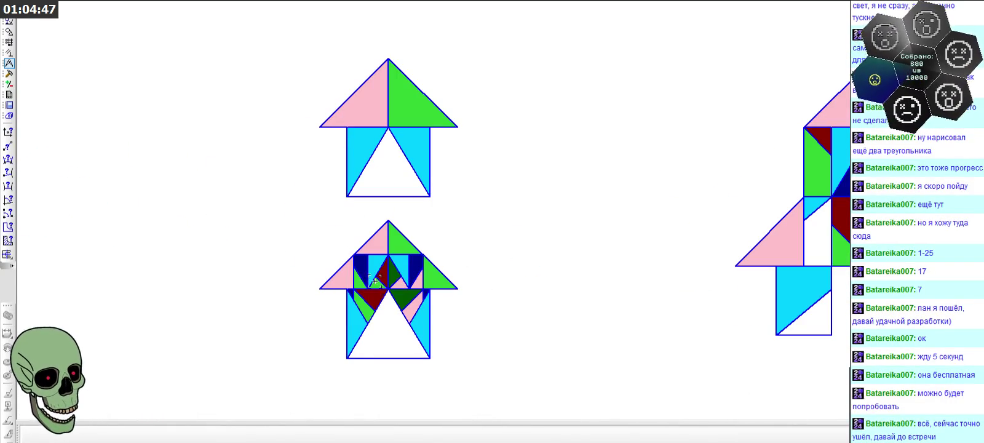
scroll(334, 266, down, 2)
scroll(332, 254, down, 2)
scroll(572, 279, up, 2)
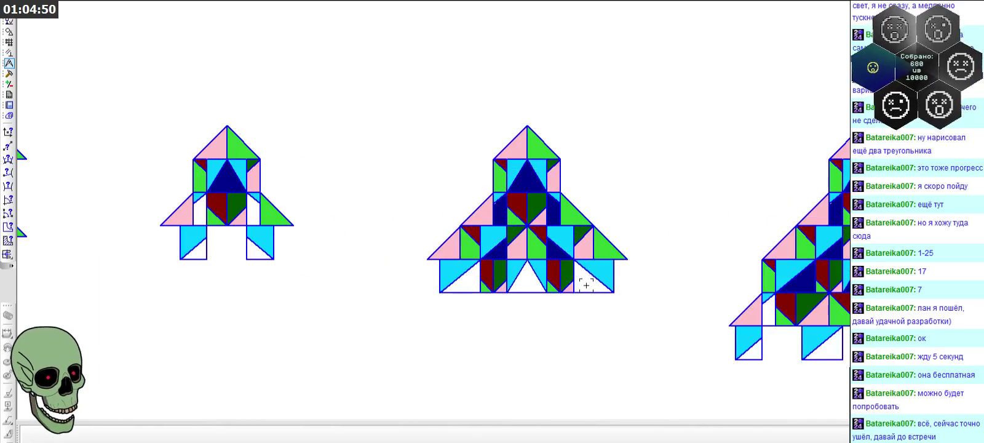
scroll(560, 282, down, 3)
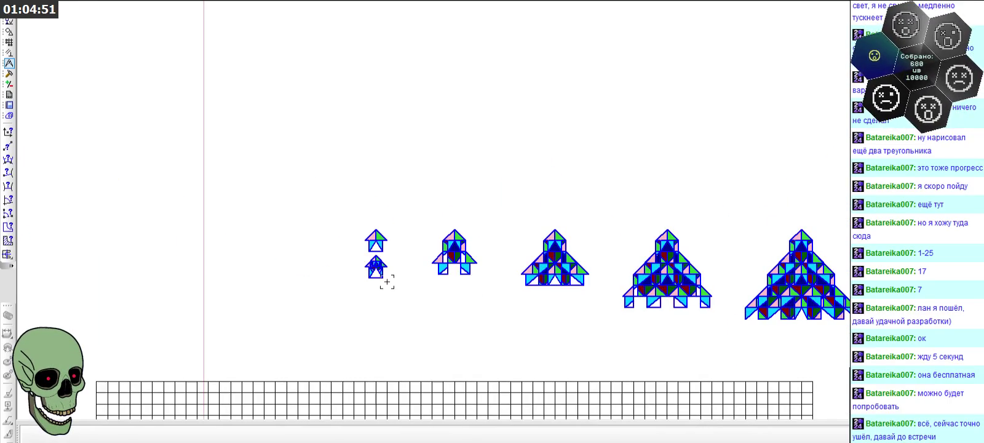
scroll(363, 271, up, 3)
scroll(377, 263, up, 2)
scroll(376, 263, up, 2)
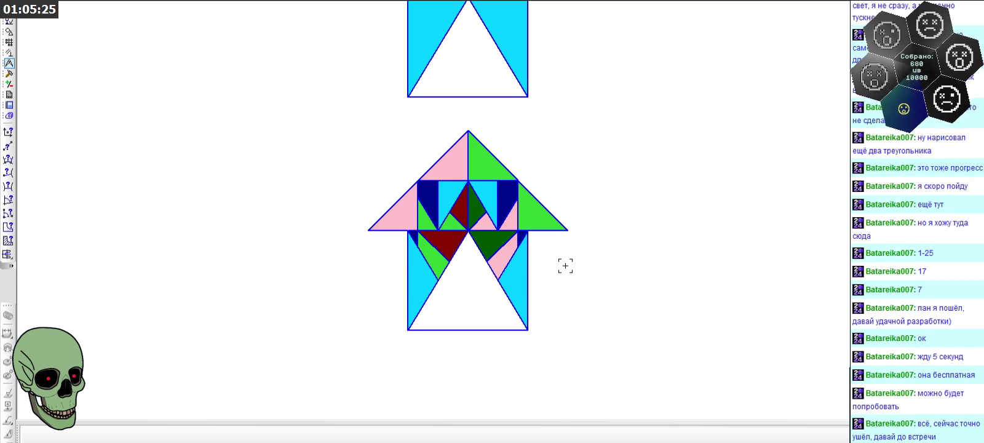
scroll(548, 261, down, 3)
scroll(520, 229, down, 3)
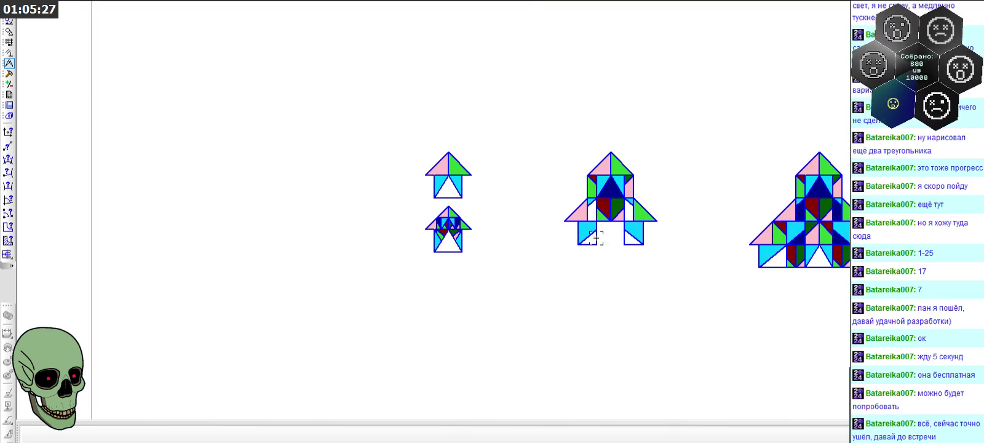
scroll(649, 222, up, 3)
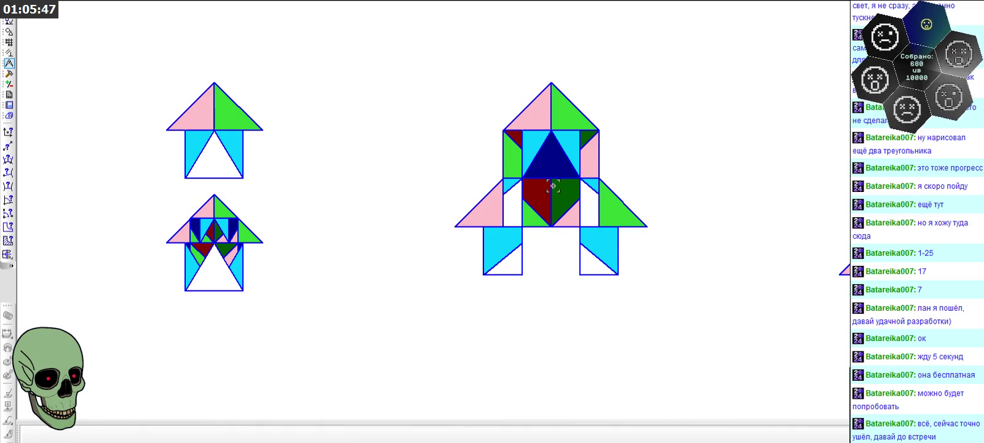
scroll(553, 186, down, 3)
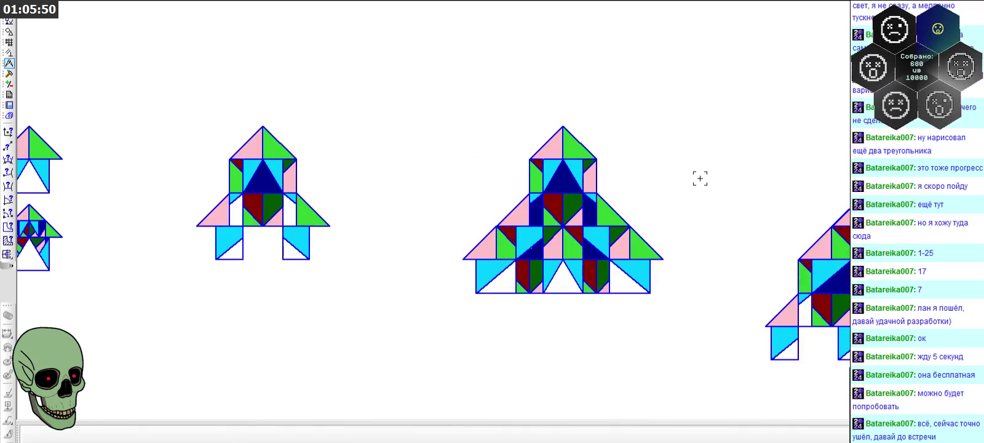
scroll(700, 179, down, 1)
scroll(700, 179, down, 1)
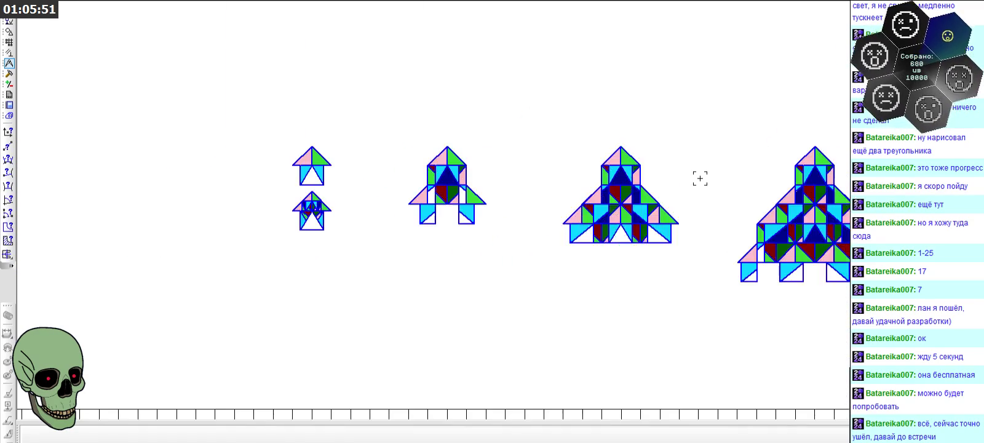
scroll(278, 220, up, 1)
scroll(279, 220, up, 1)
scroll(317, 239, down, 1)
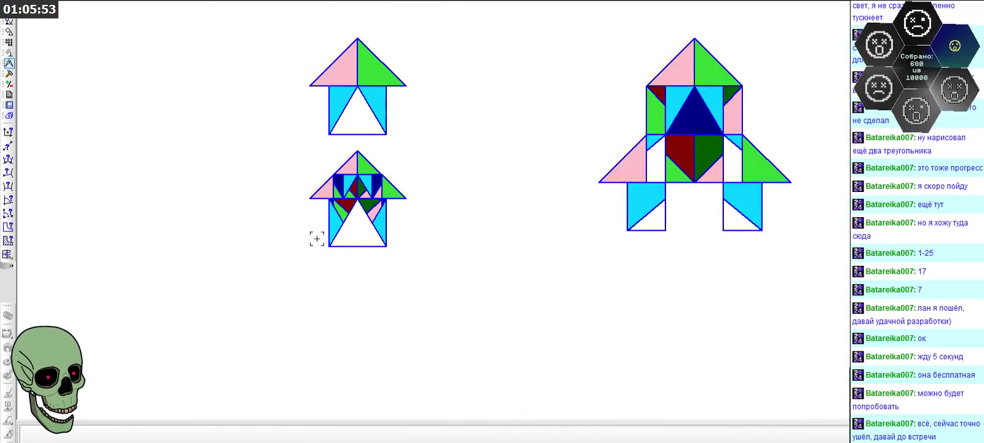
scroll(317, 239, up, 1)
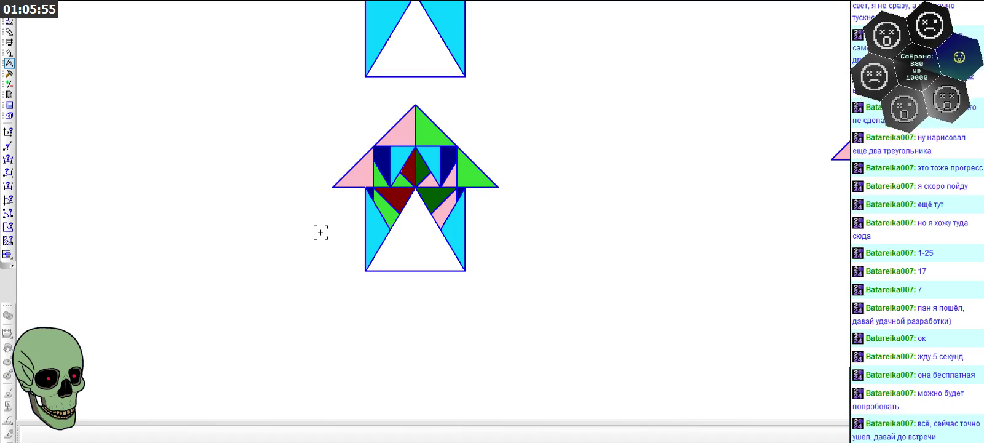
scroll(321, 232, down, 1)
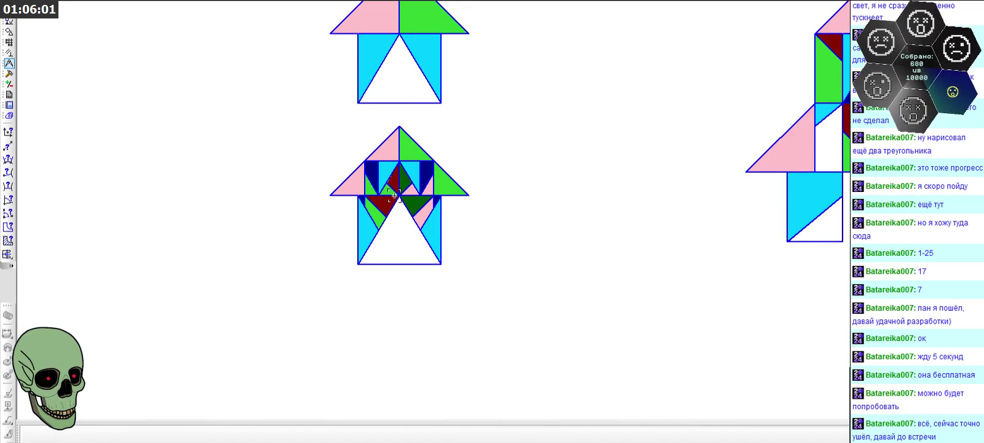
scroll(395, 196, down, 2)
scroll(342, 242, down, 3)
scroll(342, 243, down, 3)
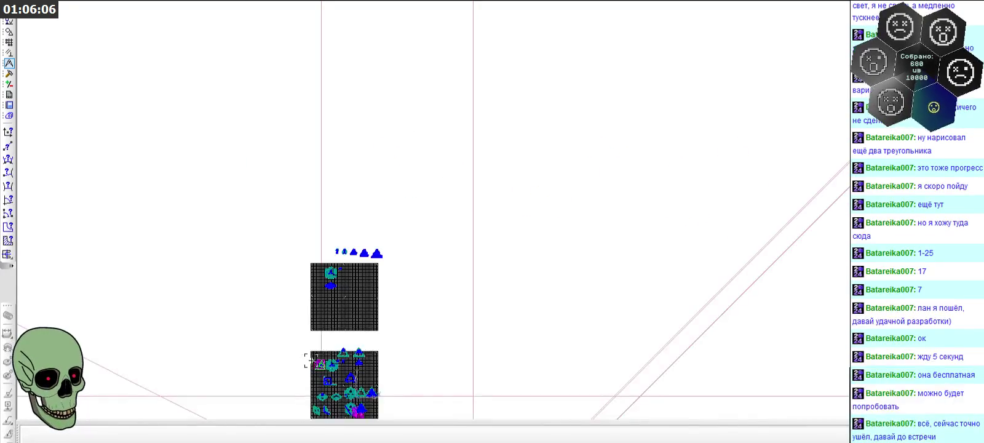
scroll(318, 373, up, 5)
scroll(321, 376, up, 3)
scroll(342, 370, up, 3)
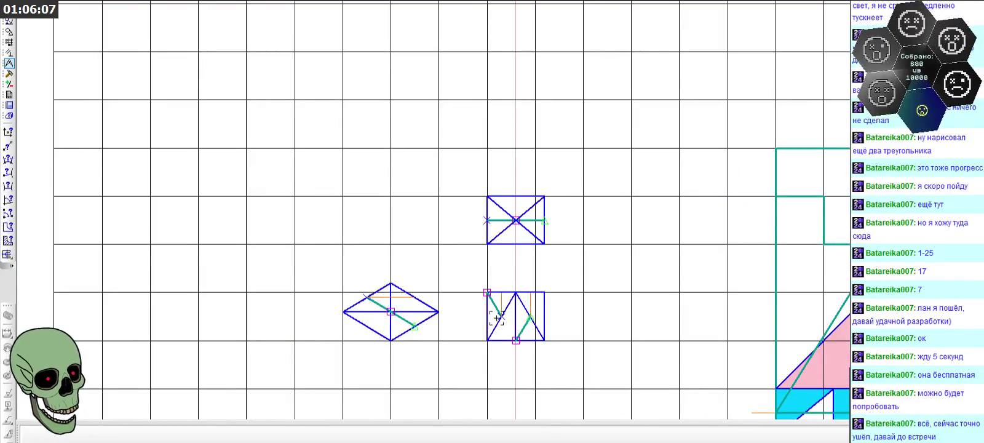
scroll(501, 297, down, 2)
scroll(529, 184, down, 5)
scroll(544, 71, up, 2)
scroll(541, 73, up, 2)
scroll(547, 37, up, 2)
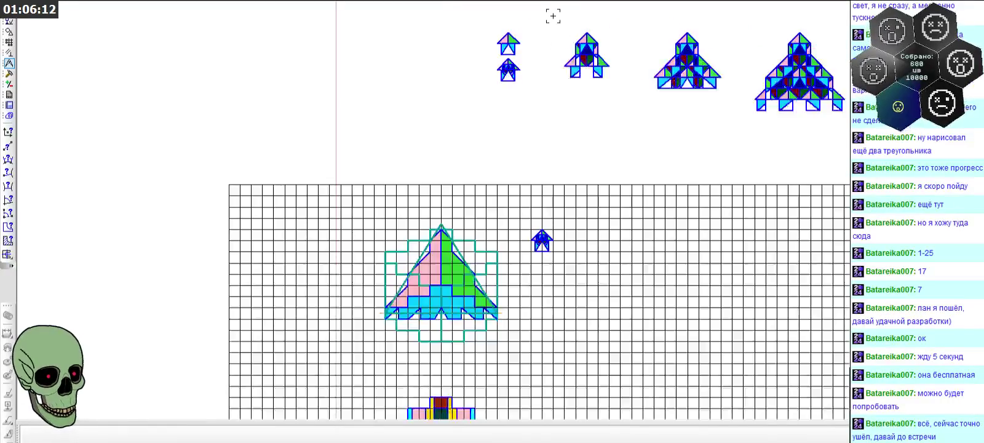
scroll(510, 49, up, 2)
scroll(440, 105, up, 2)
scroll(461, 169, up, 1)
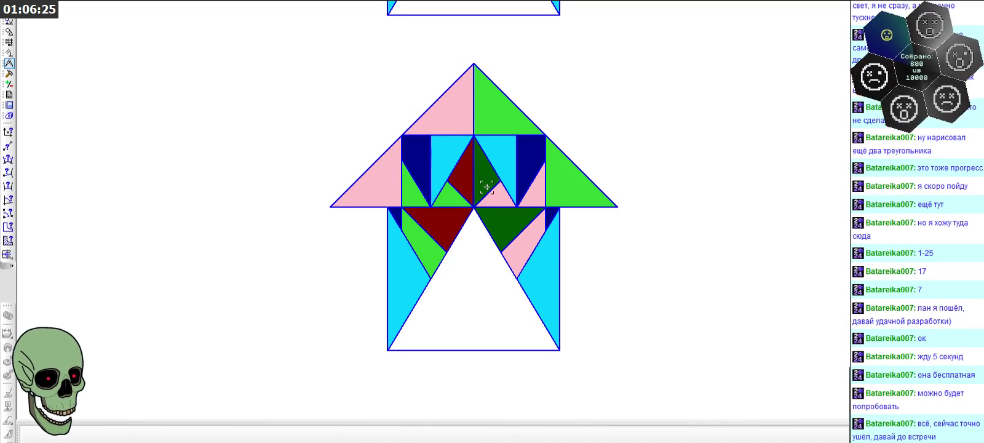
scroll(350, 209, down, 1)
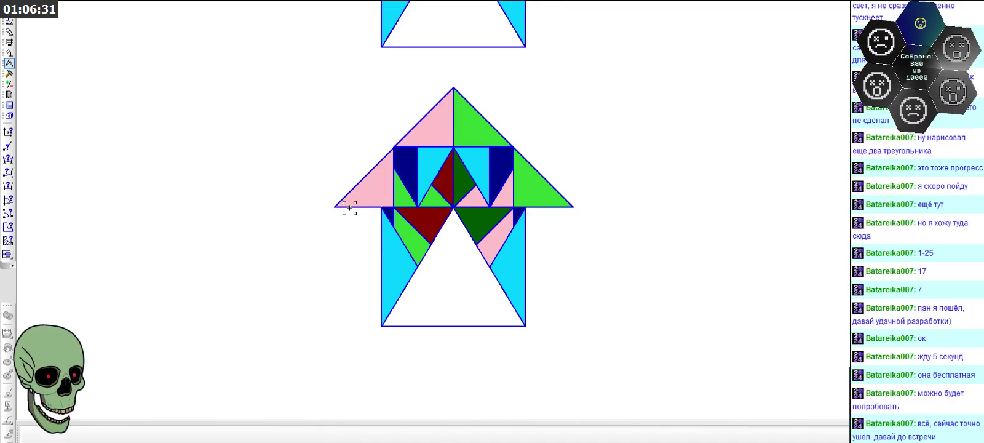
scroll(344, 206, down, 5)
scroll(344, 206, down, 3)
scroll(522, 188, up, 2)
scroll(522, 187, up, 3)
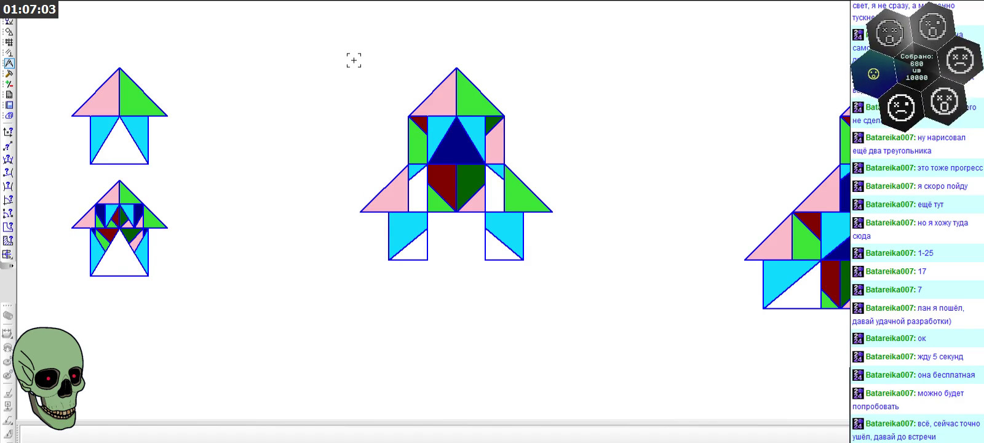
drag(354, 60, 547, 267)
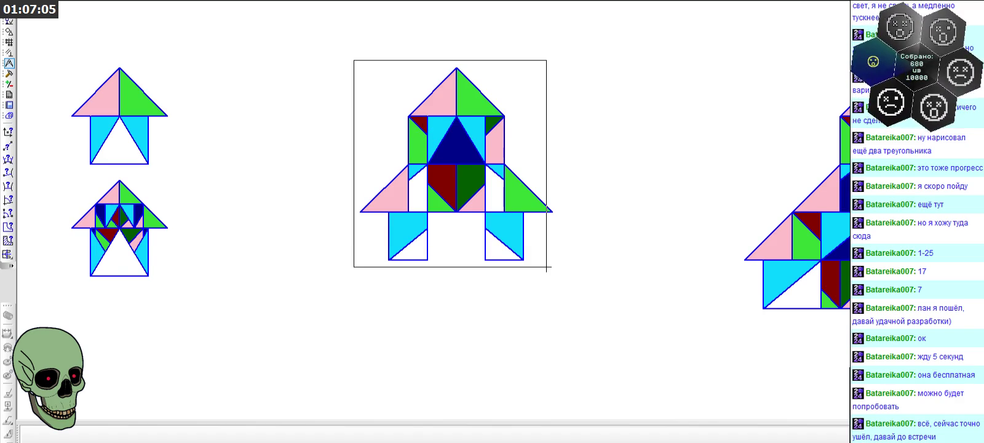
drag(59, 176, 198, 285)
scroll(205, 195, down, 2)
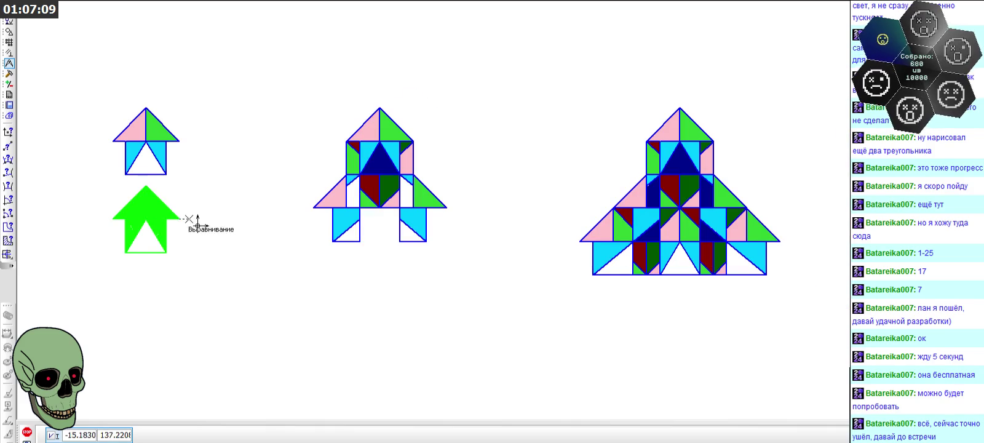
scroll(228, 111, down, 2)
scroll(273, 259, down, 2)
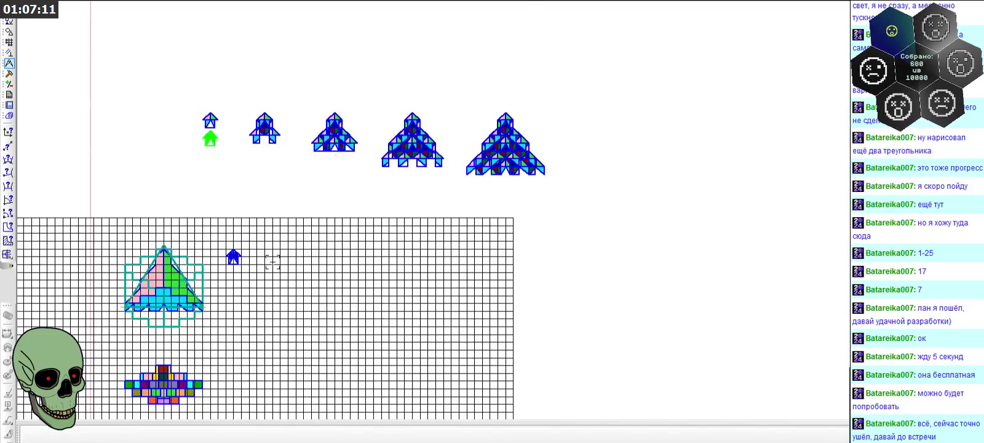
scroll(246, 265, up, 2)
- After a cancelled paste, select the rocket's dark-blue centre triangle and dark-green pieces
key(ctrl+v)
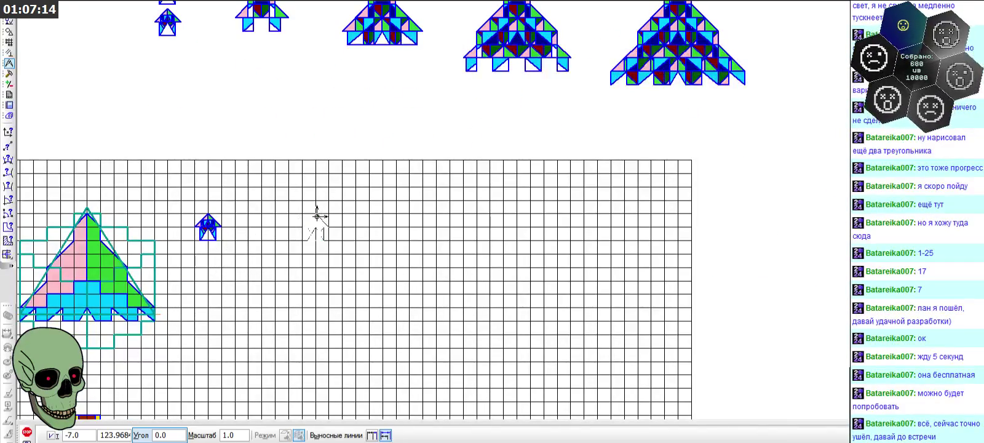
scroll(330, 259, down, 2)
scroll(305, 213, up, 3)
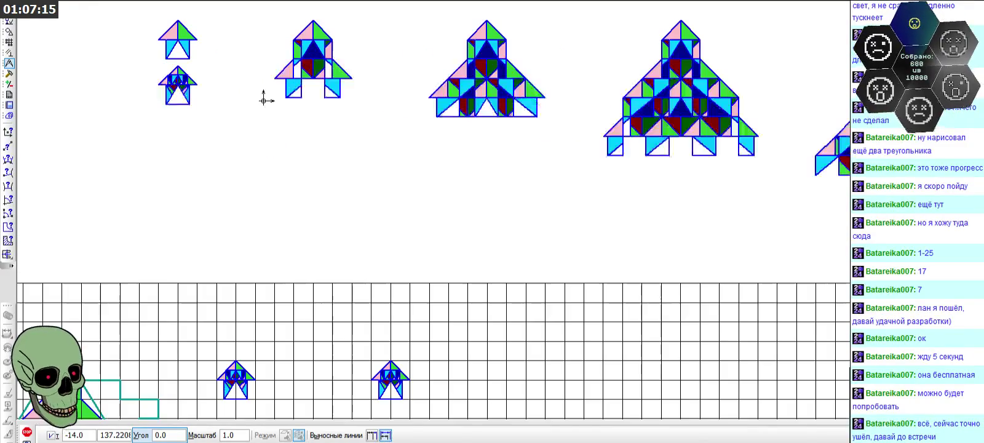
key(Escape)
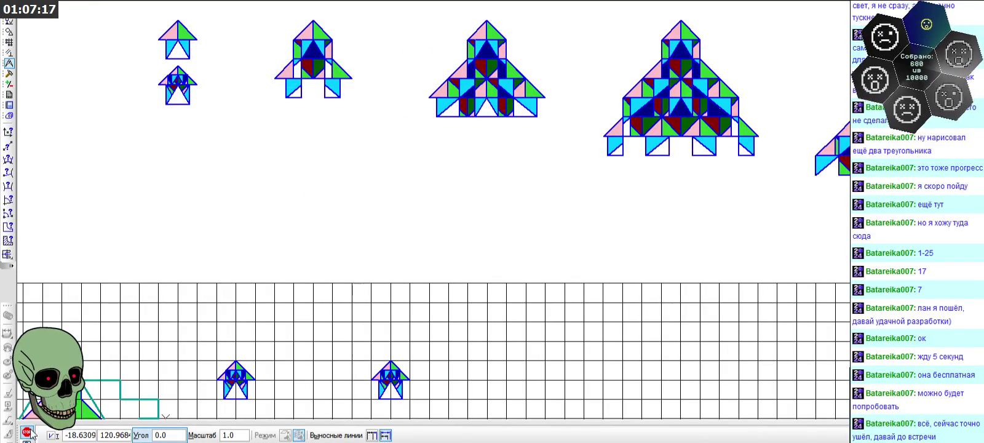
scroll(296, 24, up, 2)
scroll(280, 41, up, 1)
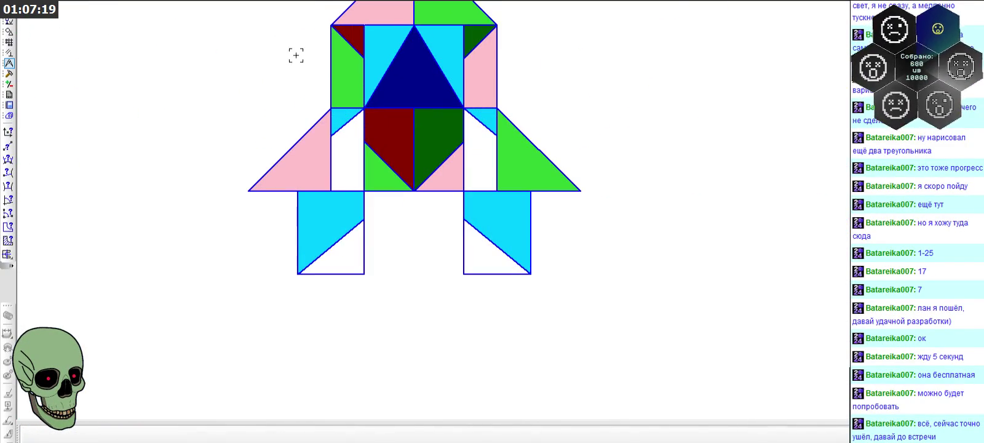
click(336, 80)
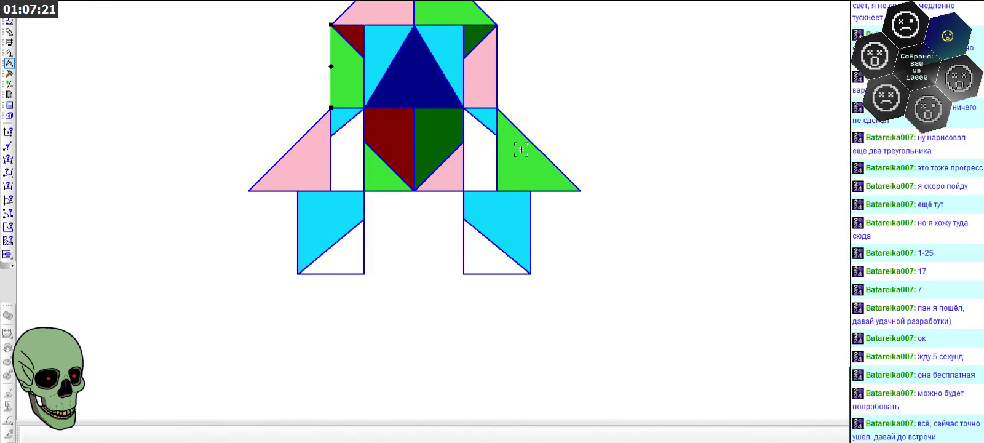
scroll(520, 150, down, 2)
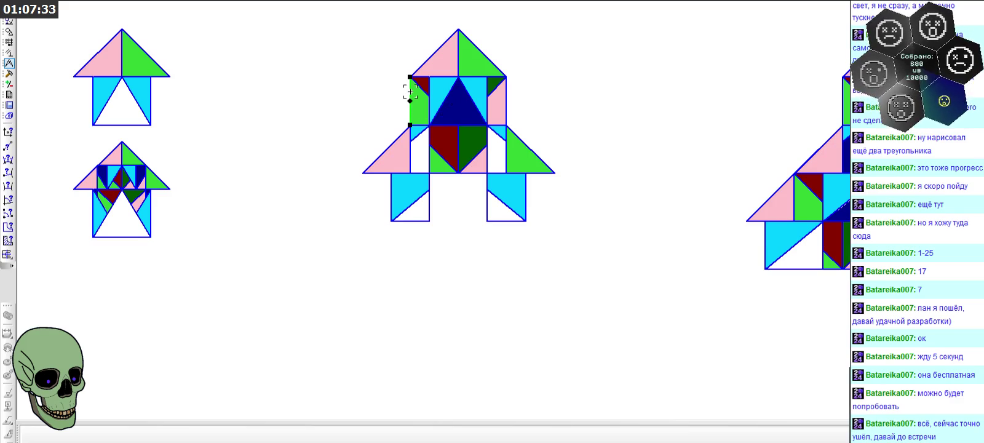
scroll(410, 93, up, 2)
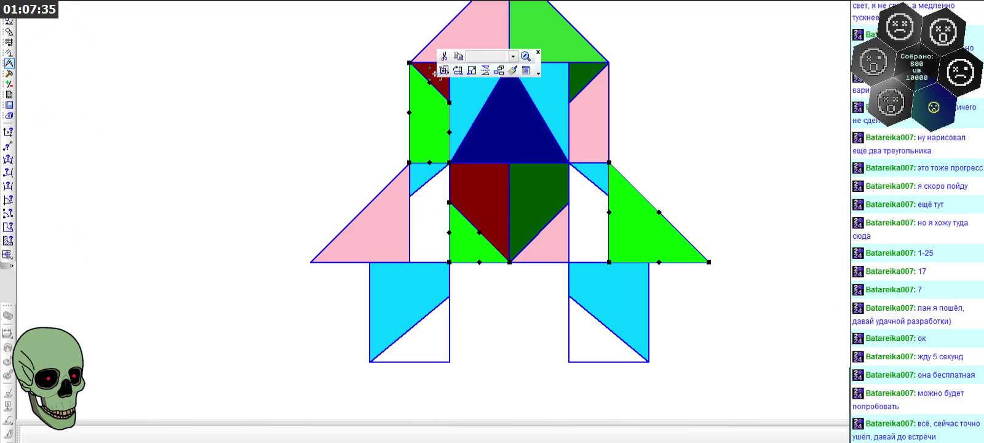
key(Escape)
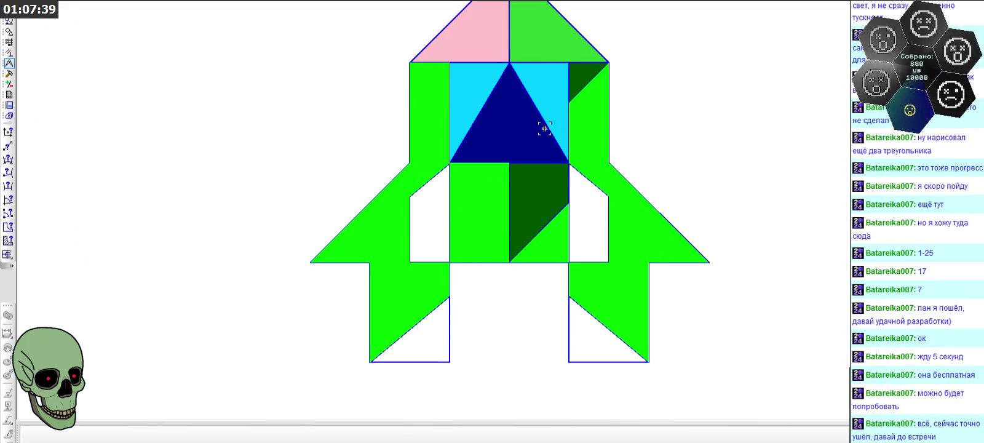
click(519, 127)
click(527, 194)
scroll(517, 129, down, 2)
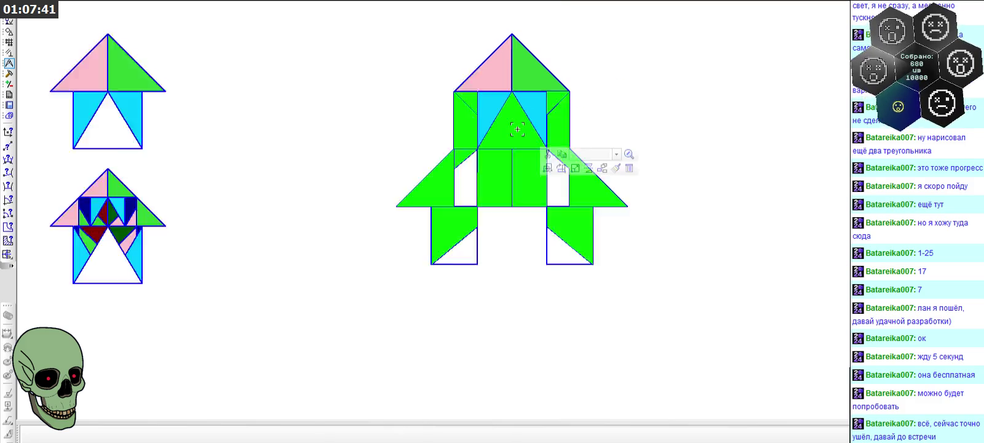
scroll(518, 129, down, 2)
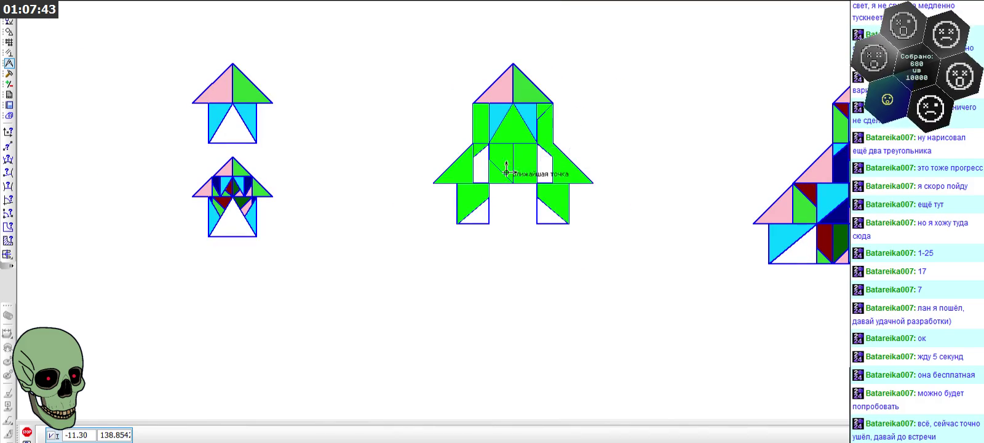
scroll(510, 66, down, 3)
scroll(472, 49, down, 2)
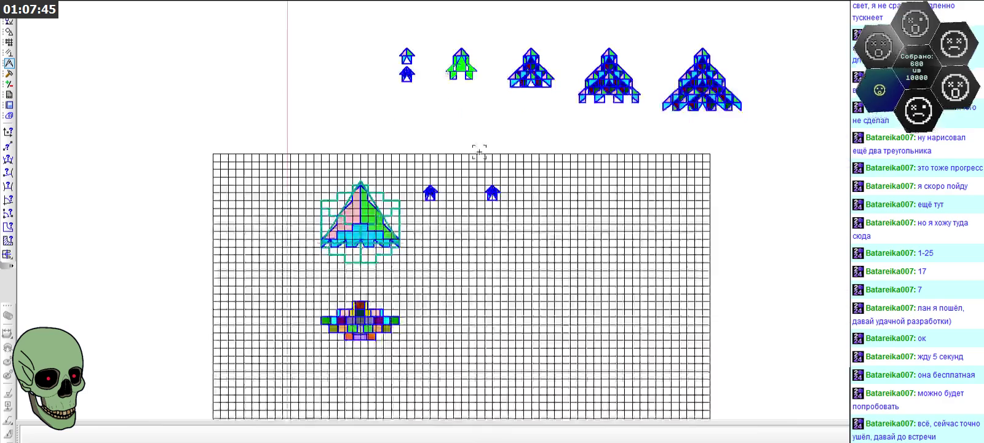
scroll(491, 183, up, 3)
- Paste the copied rocket pattern with its base point on the small rocket's apex
key(ctrl+v)
scroll(493, 185, up, 3)
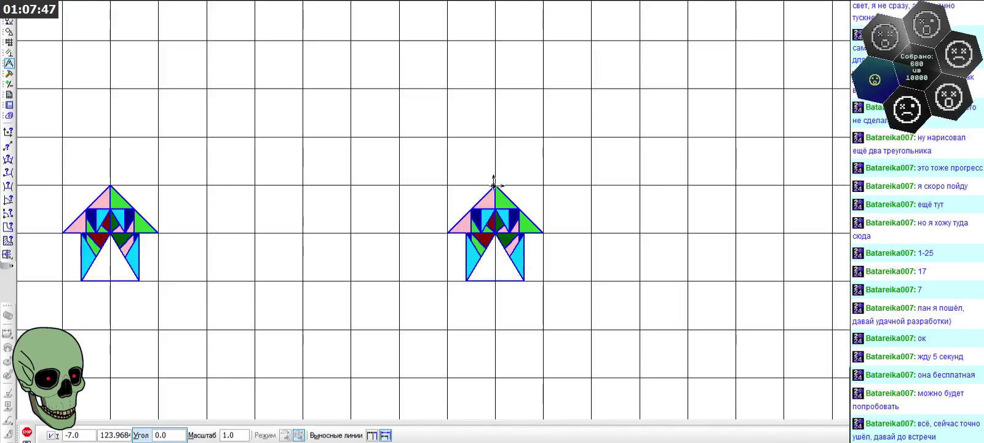
scroll(493, 184, up, 2)
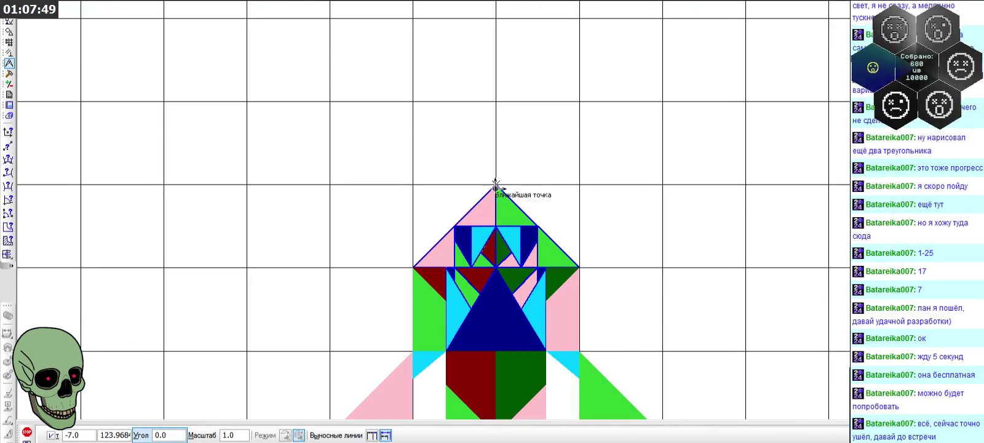
click(496, 185)
scroll(534, 123, down, 3)
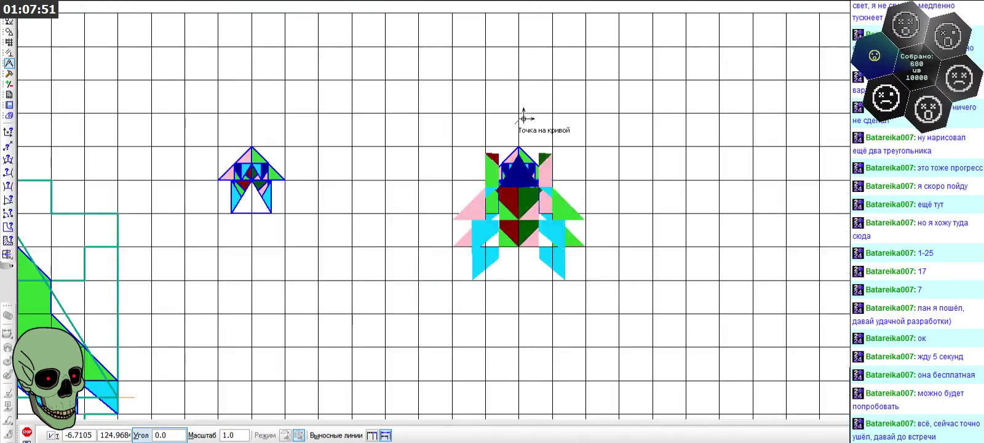
key(Escape)
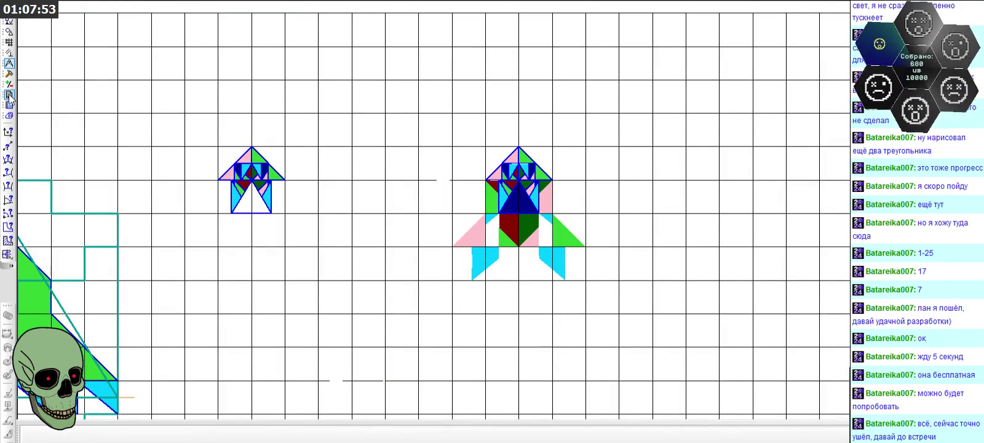
- With the Segment tool, draw vertical, horizontal and diagonal edges from the figure's lower centre
click(9, 31)
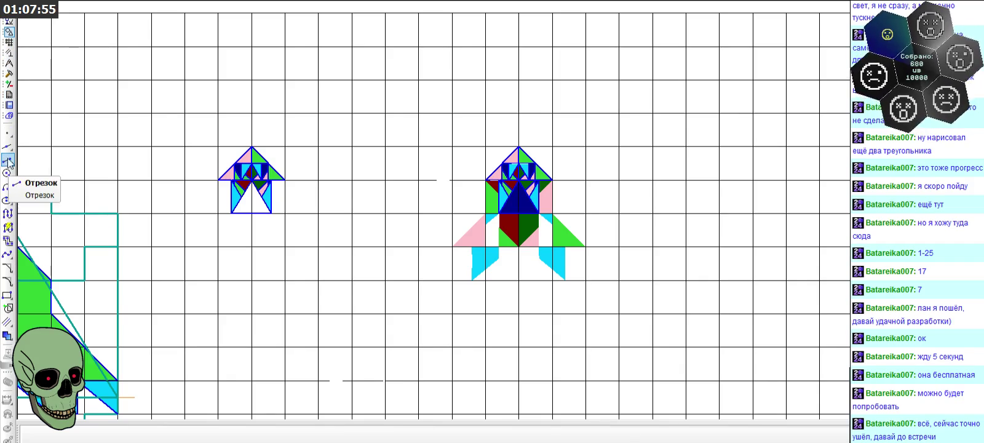
click(8, 160)
scroll(560, 240, up, 1)
scroll(527, 270, up, 1)
click(320, 324)
click(319, 224)
click(259, 224)
click(359, 124)
key(Escape)
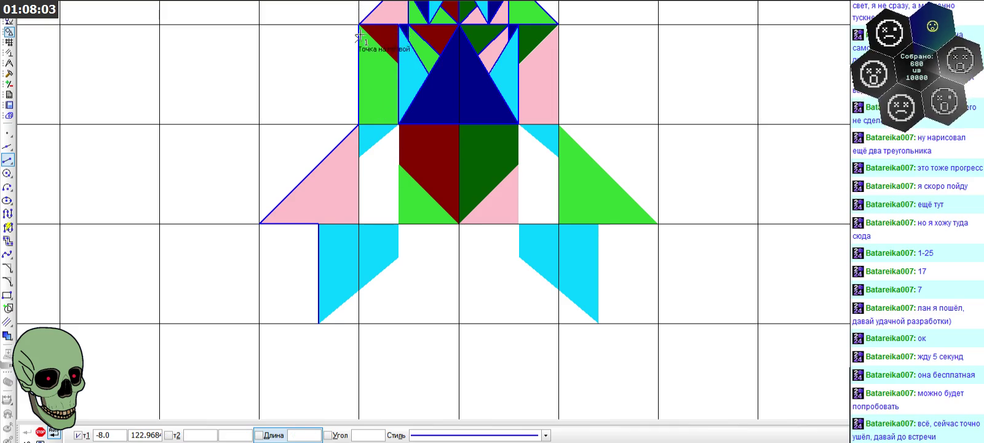
- Outline the cyan piece with vertical, base, short vertical and diagonal edges
click(359, 124)
click(360, 224)
click(319, 224)
click(399, 224)
click(398, 224)
click(398, 257)
click(398, 257)
click(319, 317)
scroll(344, 208, up, 1)
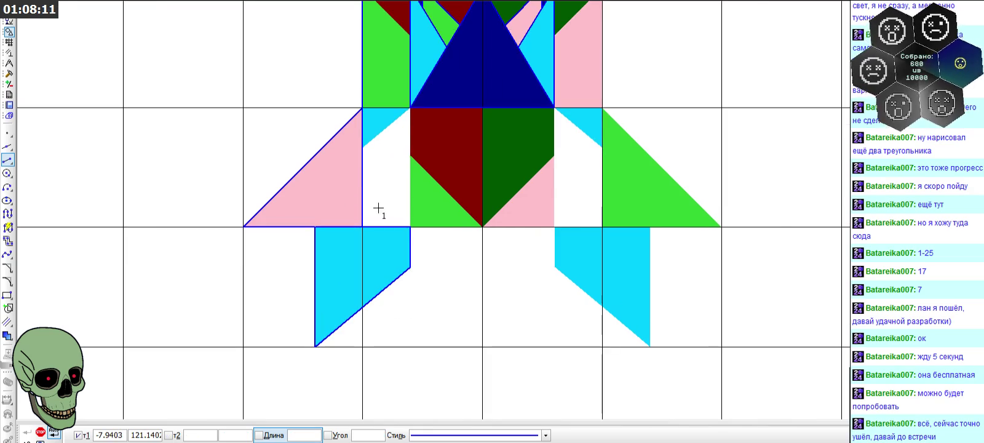
- Draw vertical, base and diagonal edges around the dark red piece and across the cyan triangle
click(409, 227)
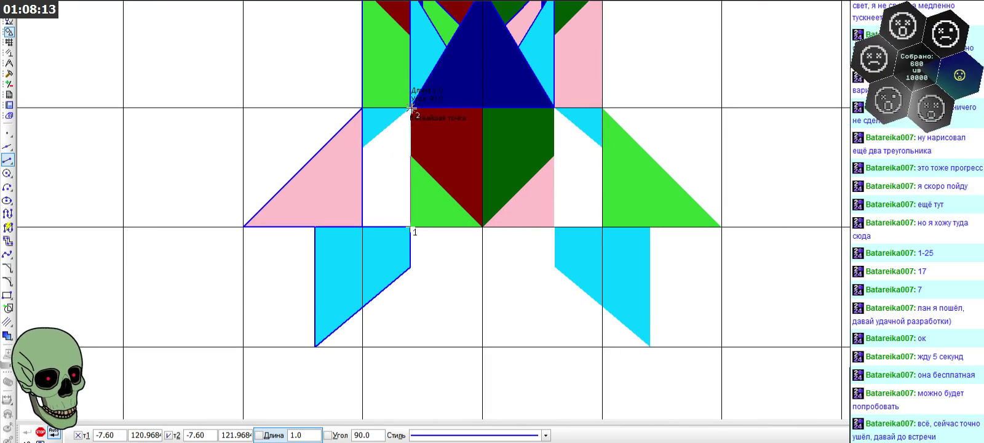
click(410, 108)
click(410, 227)
click(482, 227)
click(483, 227)
click(483, 108)
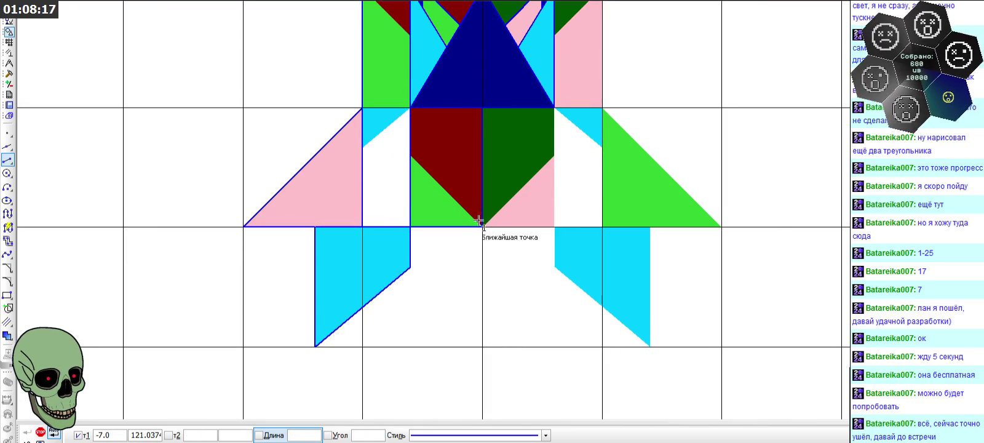
click(483, 226)
click(410, 156)
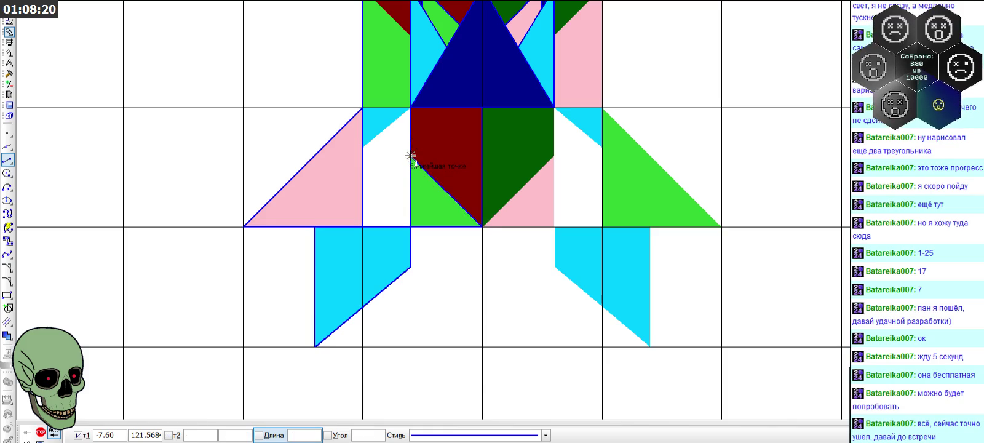
click(362, 148)
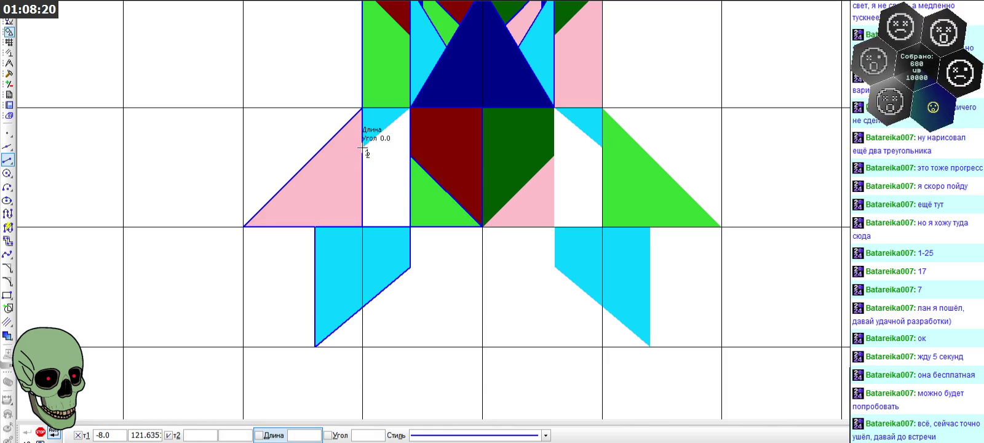
click(411, 108)
- Add the dark red triangle's diagonal edge and finish drawing segments
scroll(410, 108, down, 1)
scroll(454, 98, up, 2)
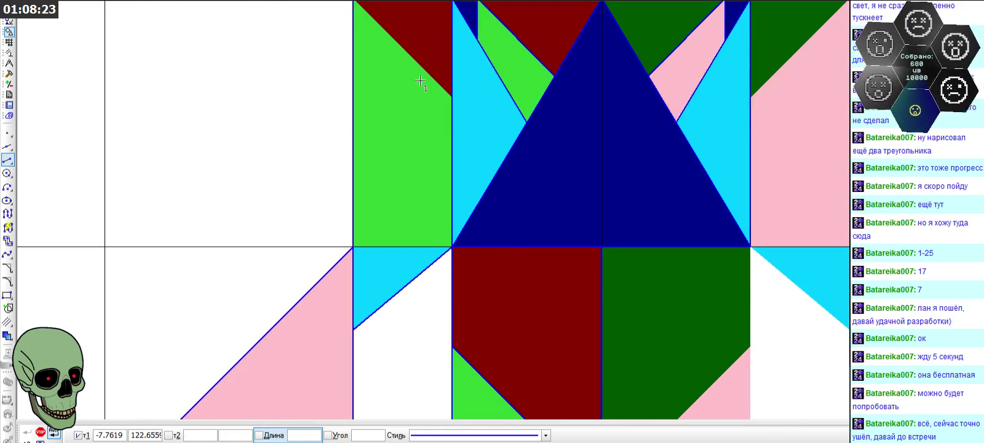
click(450, 99)
scroll(450, 99, down, 1)
scroll(450, 99, down, 1)
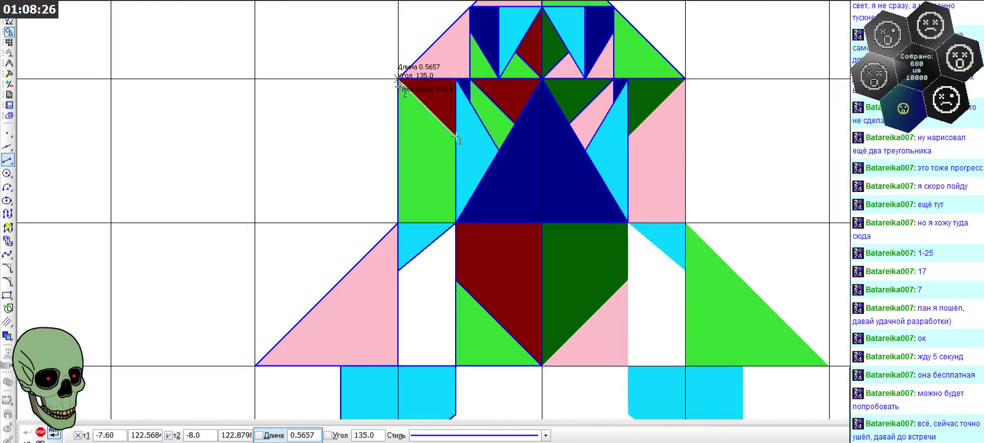
click(397, 78)
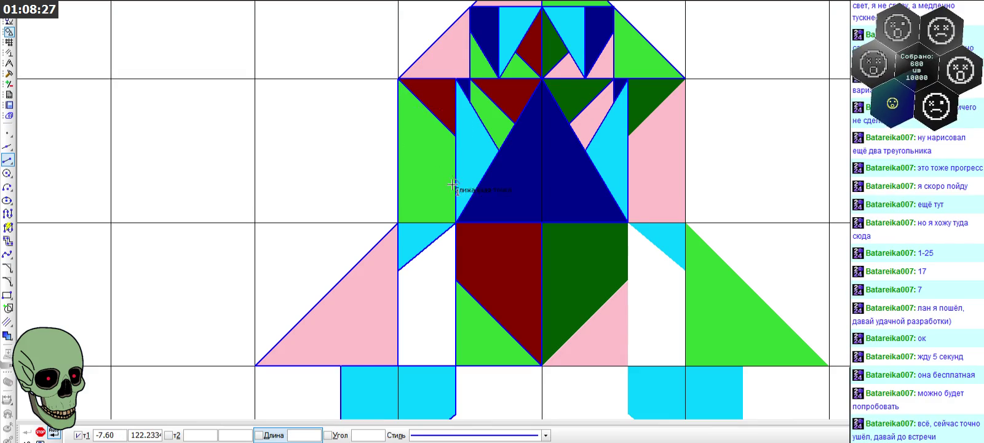
scroll(512, 120, down, 1)
scroll(517, 138, up, 3)
scroll(474, 94, up, 1)
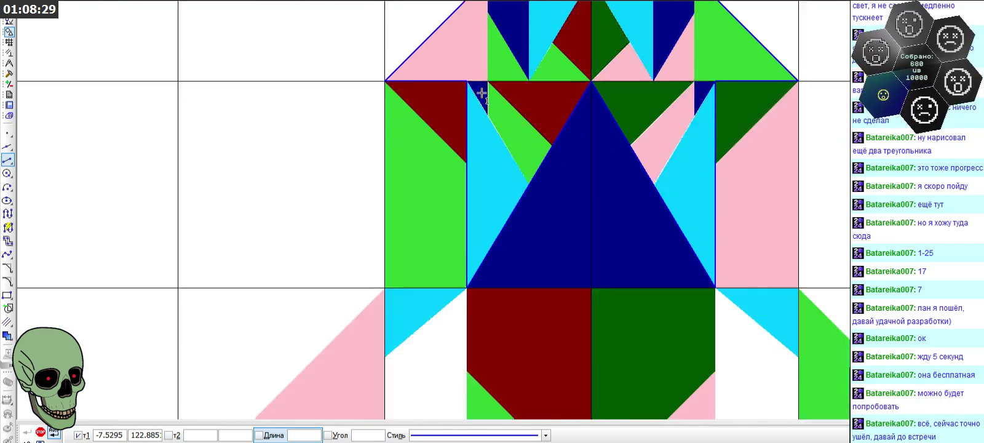
scroll(479, 99, down, 3)
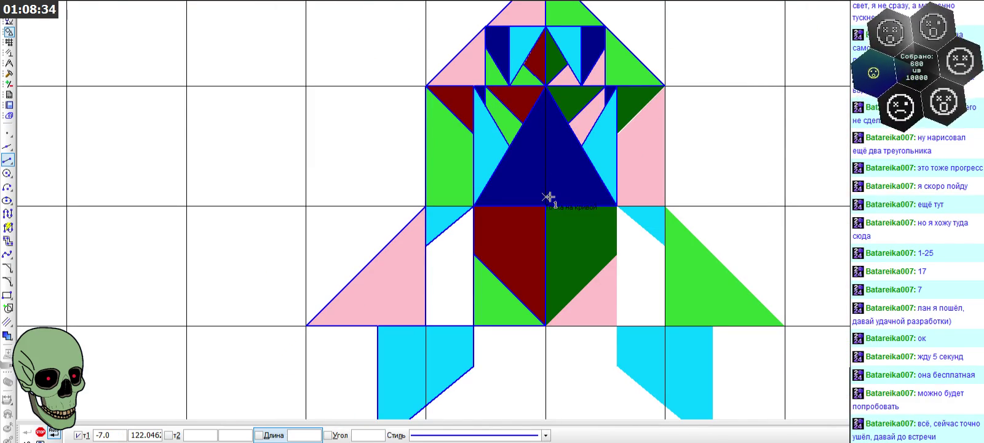
key(Escape)
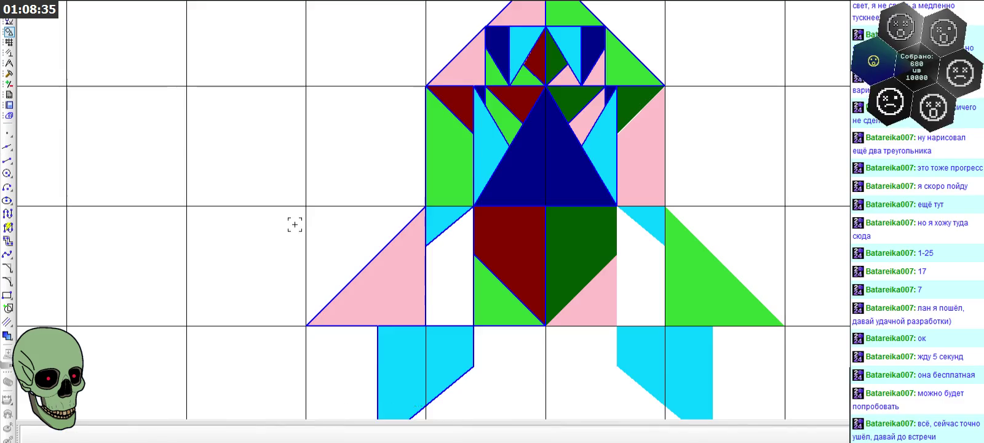
- Select the eight left-side piece edges, from the cyan diagonal to the bottom edge
scroll(294, 223, down, 2)
scroll(354, 331, up, 2)
click(406, 308)
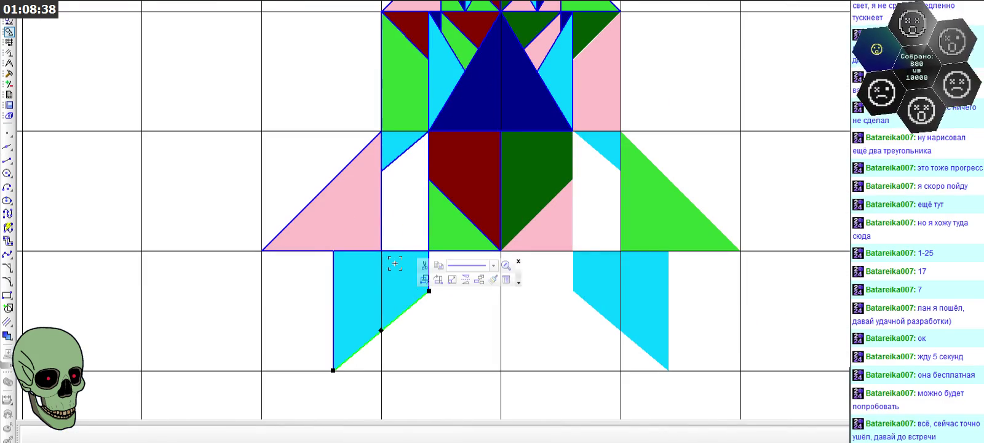
click(333, 295)
click(304, 250)
click(288, 225)
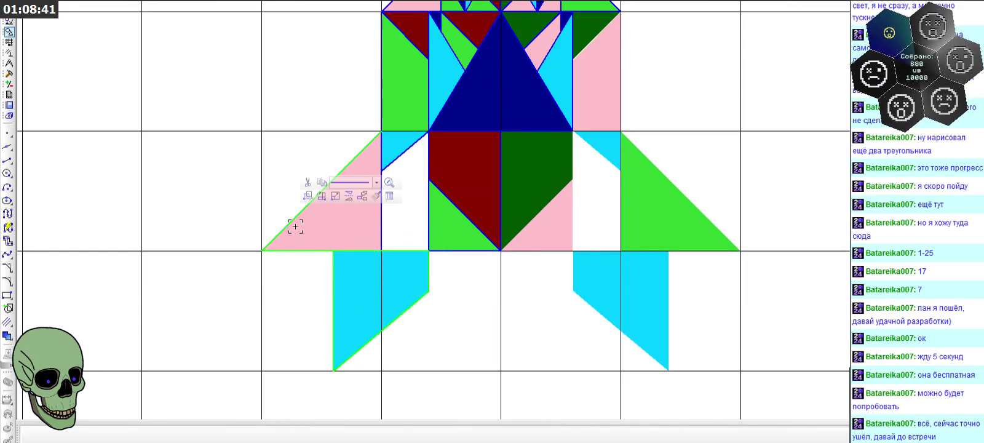
click(382, 226)
click(392, 159)
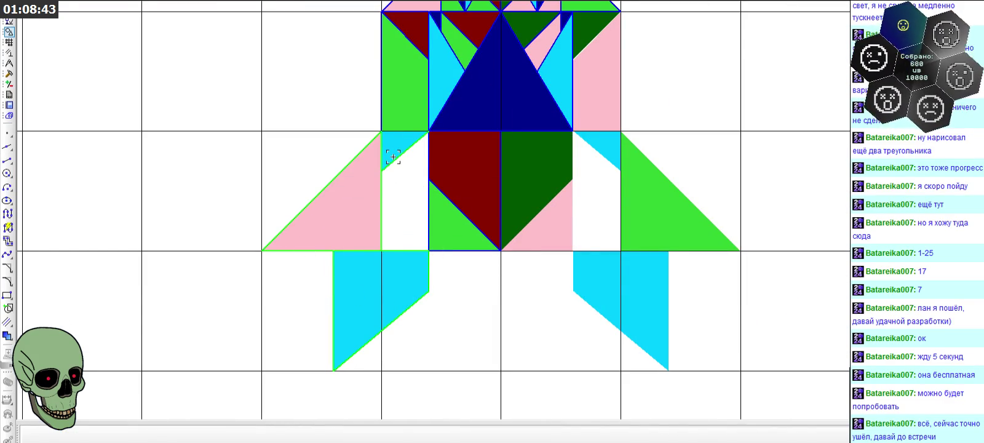
click(427, 196)
click(446, 249)
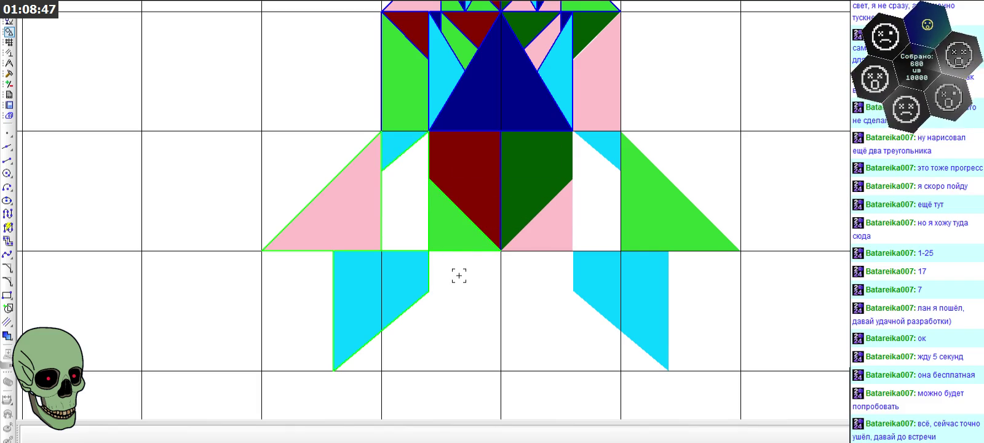
scroll(406, 148, up, 2)
scroll(492, 103, up, 2)
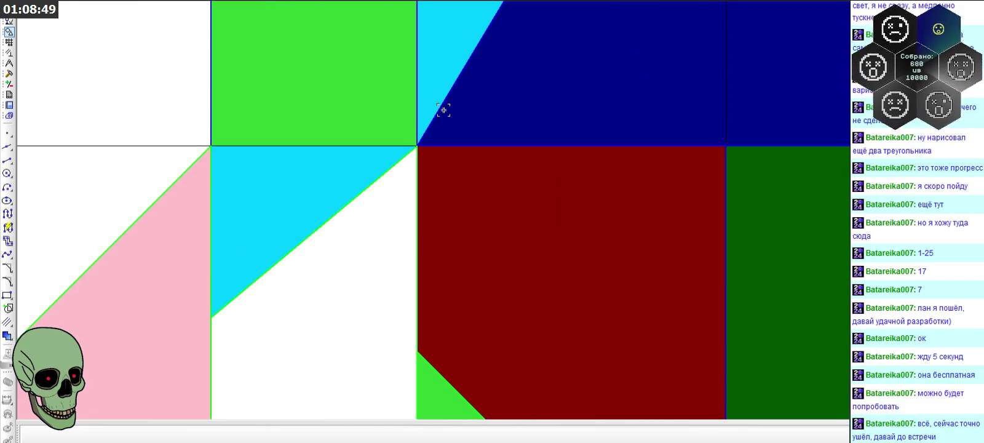
scroll(465, 106, down, 1)
scroll(440, 147, down, 1)
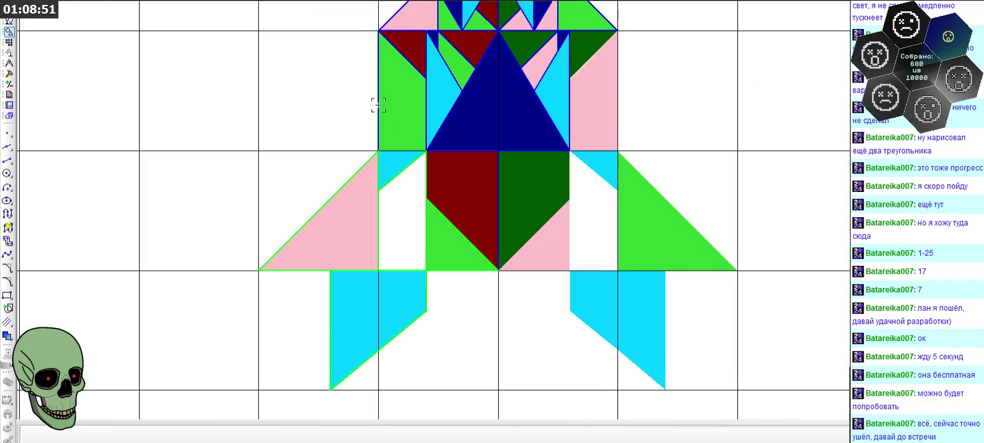
scroll(369, 42, up, 2)
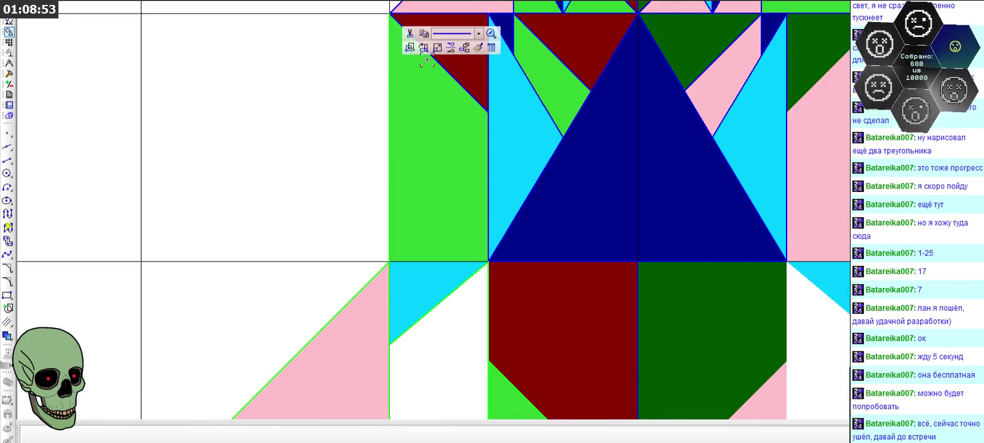
scroll(431, 151, down, 2)
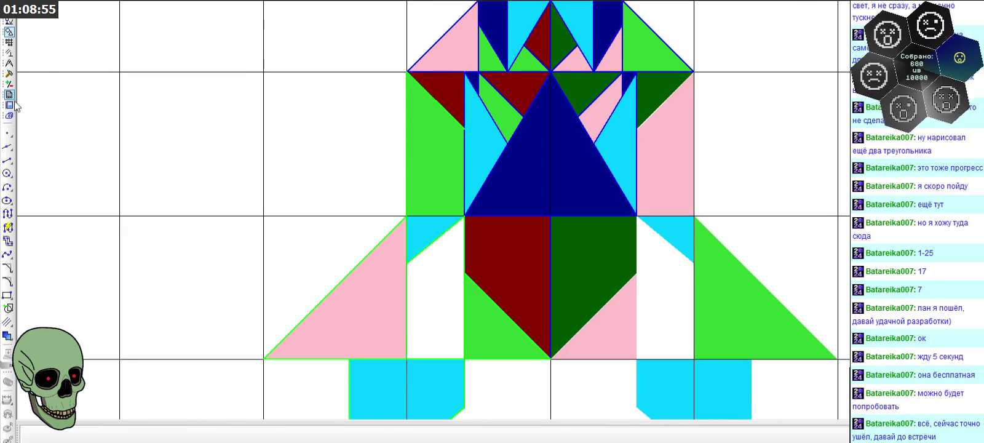
- Mirror the selected edges across the rocket's centre line
click(9, 73)
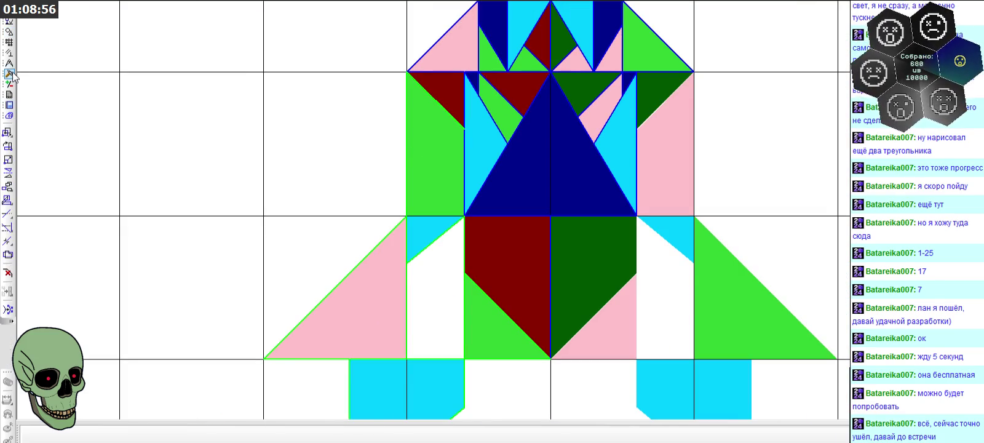
click(8, 172)
click(554, 206)
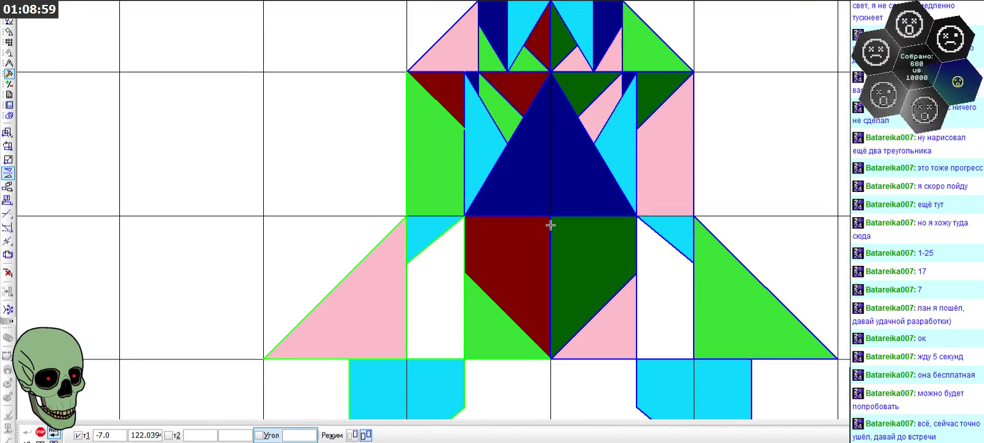
scroll(189, 253, down, 1)
scroll(188, 253, down, 1)
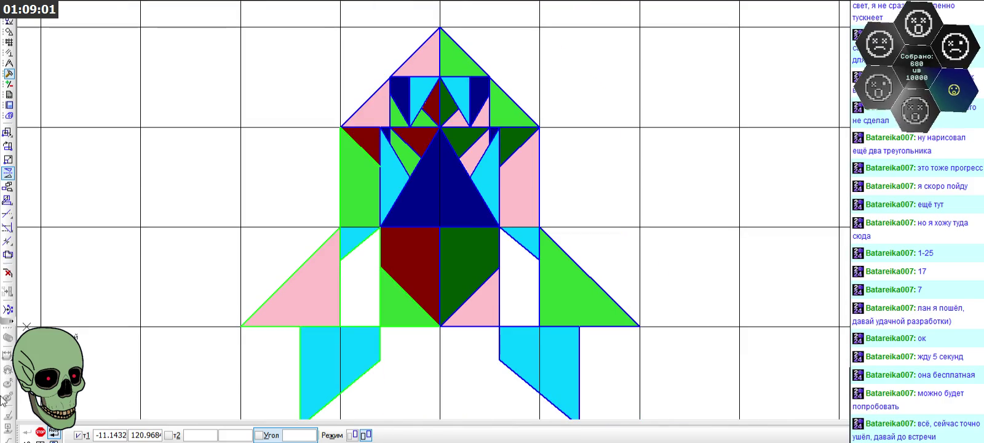
click(40, 432)
- Draw the final line segment from the triangle's lower-left corner across to the right
click(9, 32)
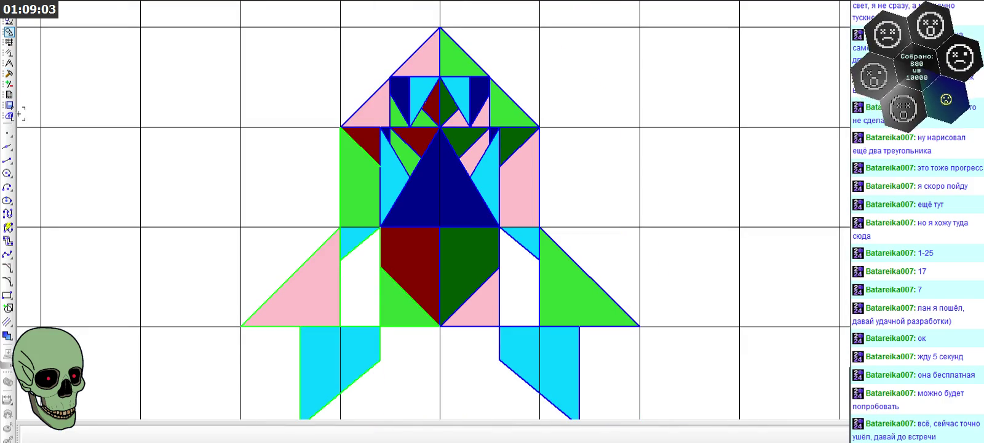
click(7, 159)
scroll(357, 160, up, 4)
click(406, 321)
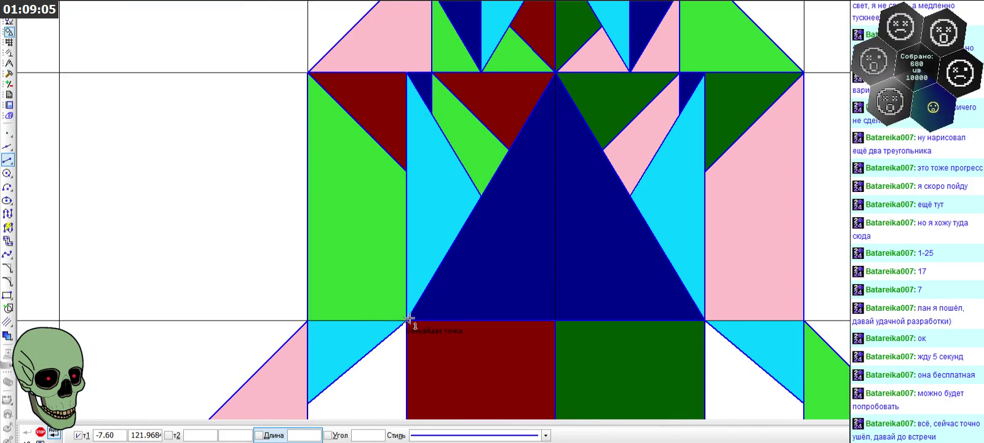
click(704, 321)
scroll(506, 195, down, 2)
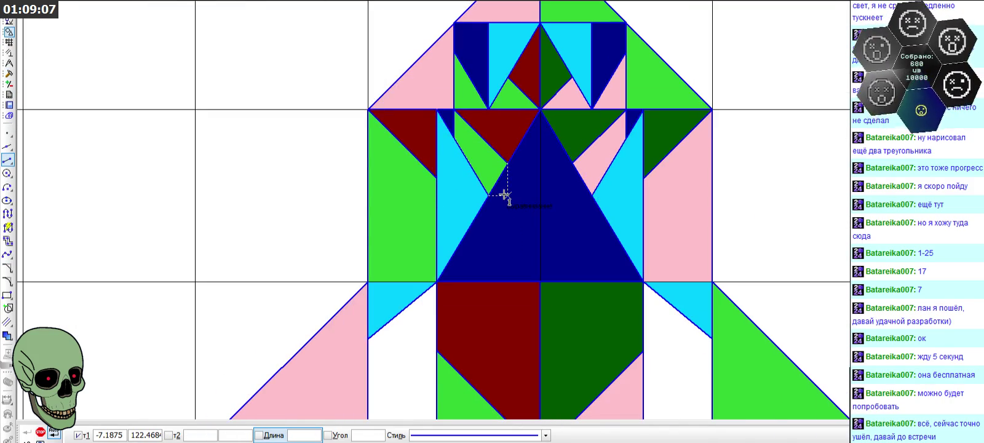
- Save the rocket fragment, then switch over to the paint program
click(40, 431)
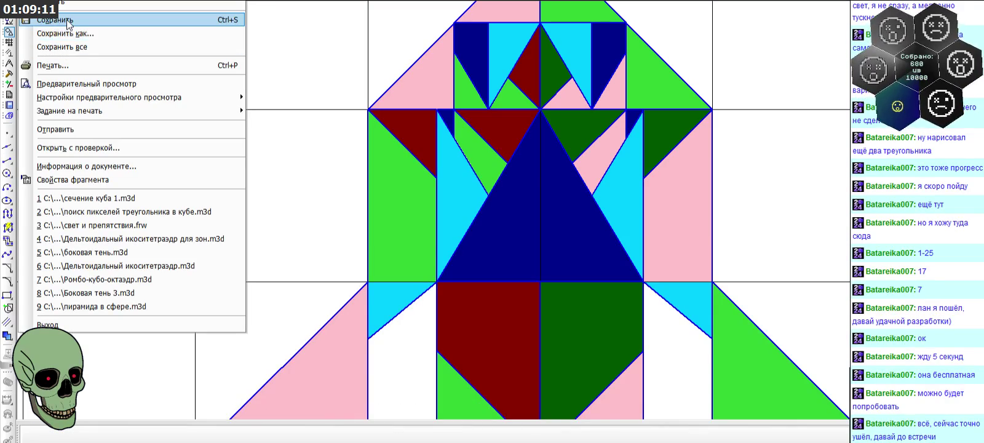
click(68, 20)
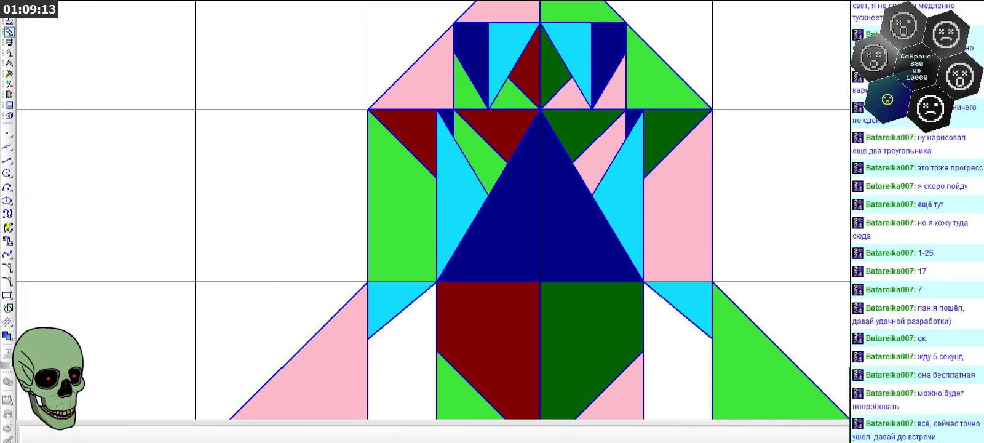
key(alt+Tab)
key(alt+Tab)
scroll(253, 154, down, 2)
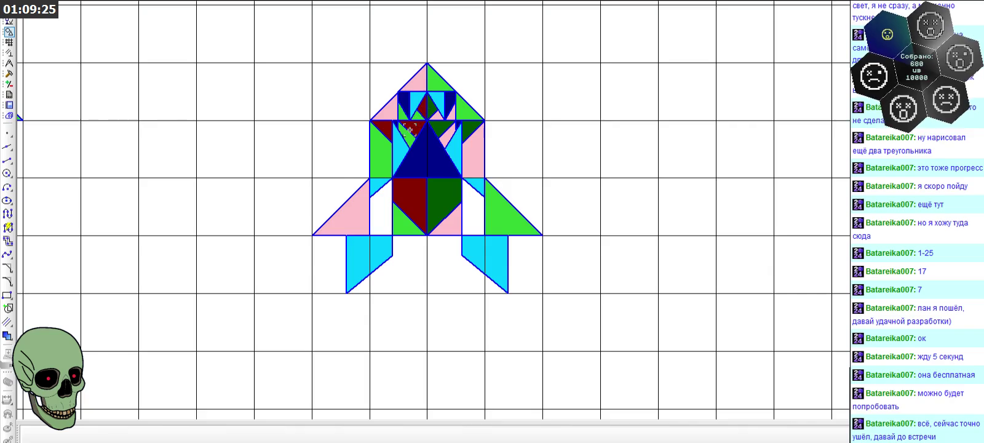
scroll(371, 196, up, 3)
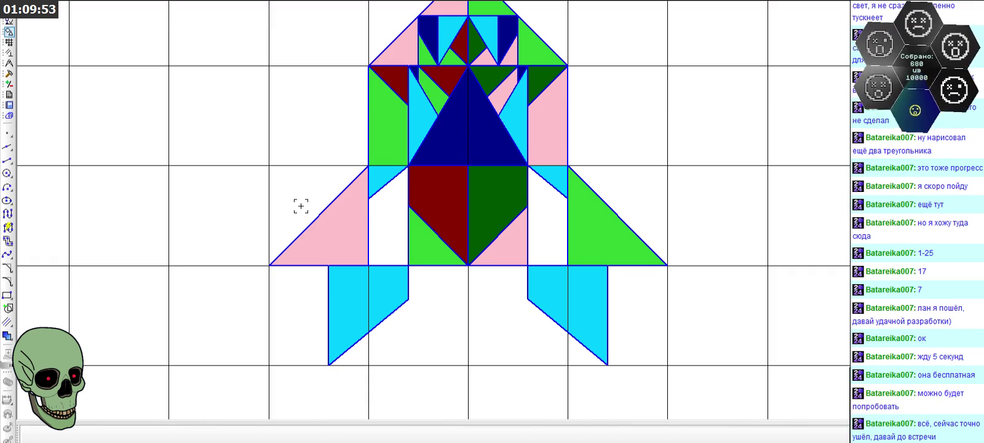
scroll(300, 206, down, 1)
scroll(597, 191, down, 4)
scroll(599, 191, up, 6)
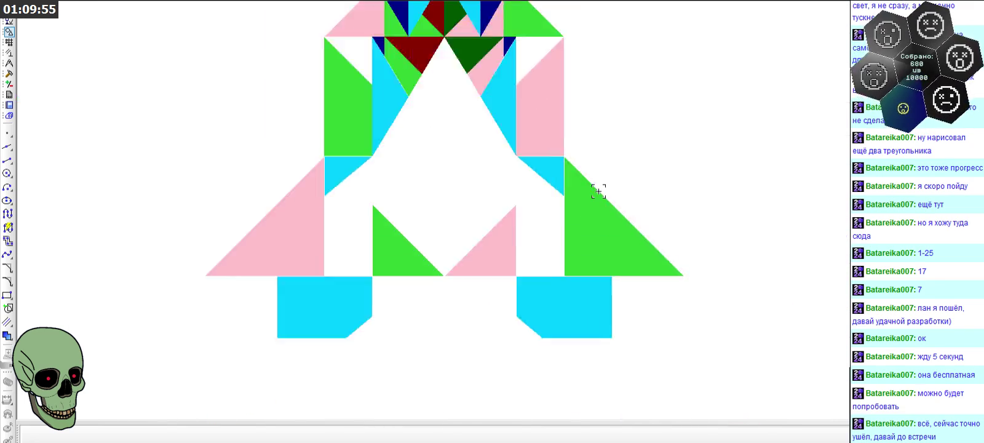
scroll(599, 194, down, 3)
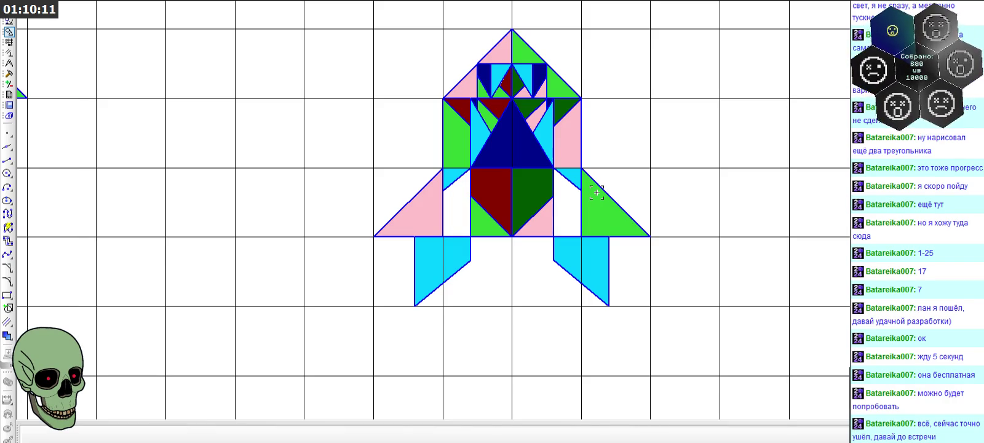
scroll(419, 170, up, 2)
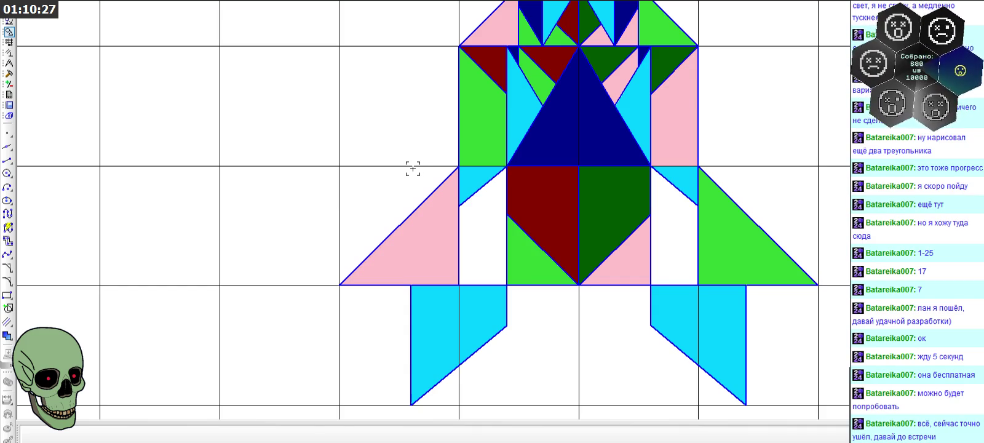
scroll(447, 92, down, 2)
click(434, 196)
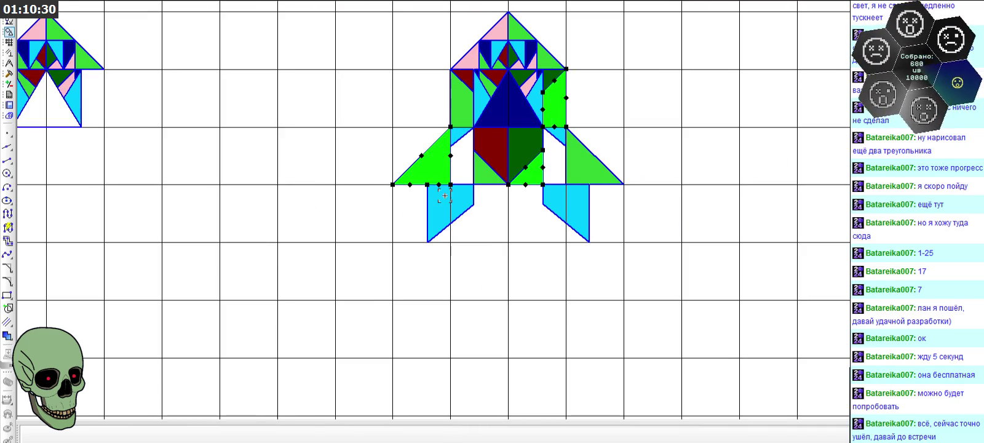
- Draw a small right triangle below the rocket with diagonal, vertical and bottom edges
click(487, 235)
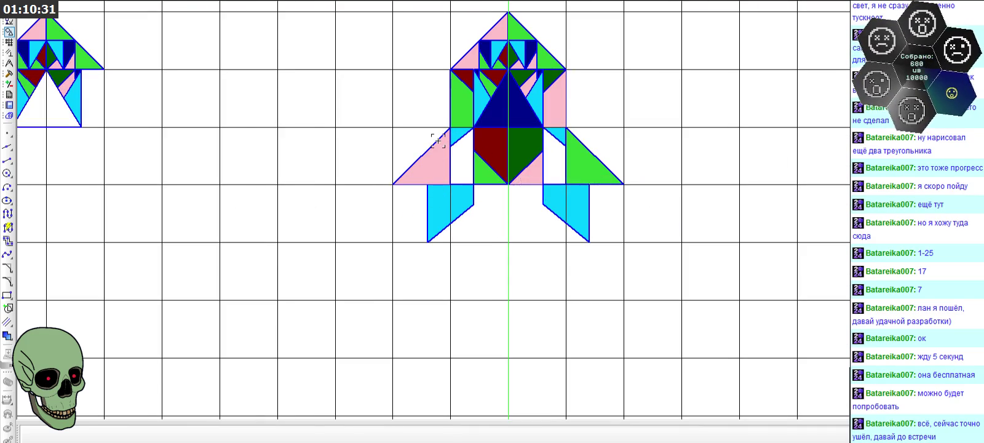
scroll(438, 140, up, 2)
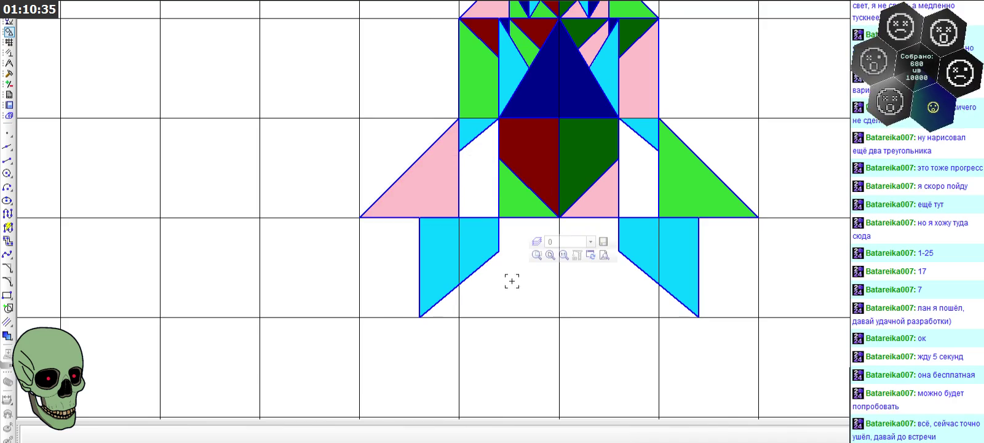
scroll(480, 64, down, 5)
click(7, 159)
click(451, 243)
double_click(479, 217)
click(479, 244)
click(451, 244)
click(478, 243)
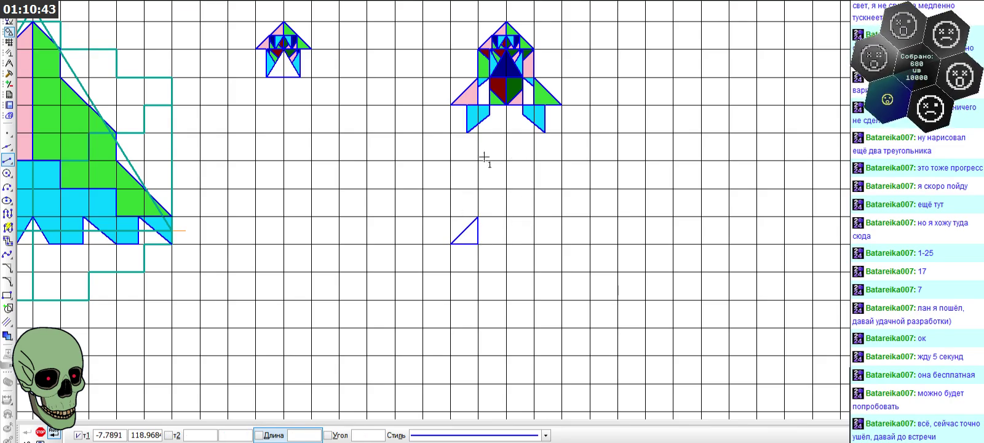
scroll(488, 53, up, 4)
click(40, 432)
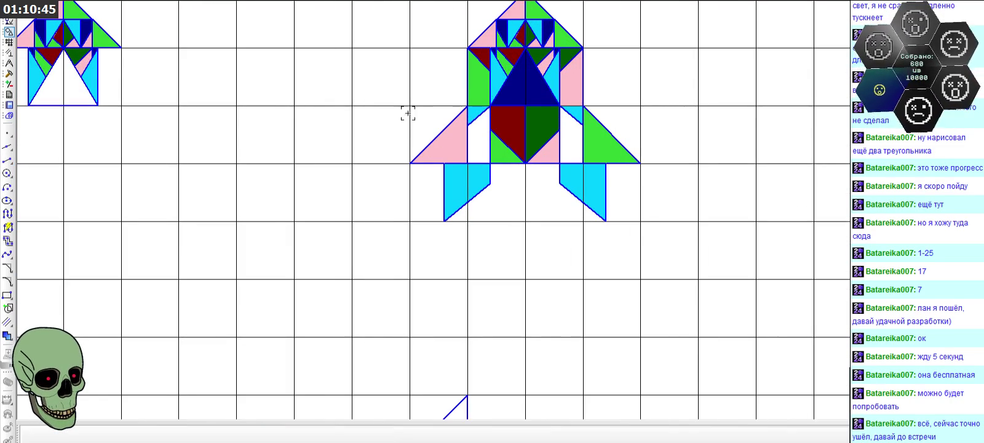
- Check the triangle's vertical edge by selecting it, then clear the selection
click(484, 87)
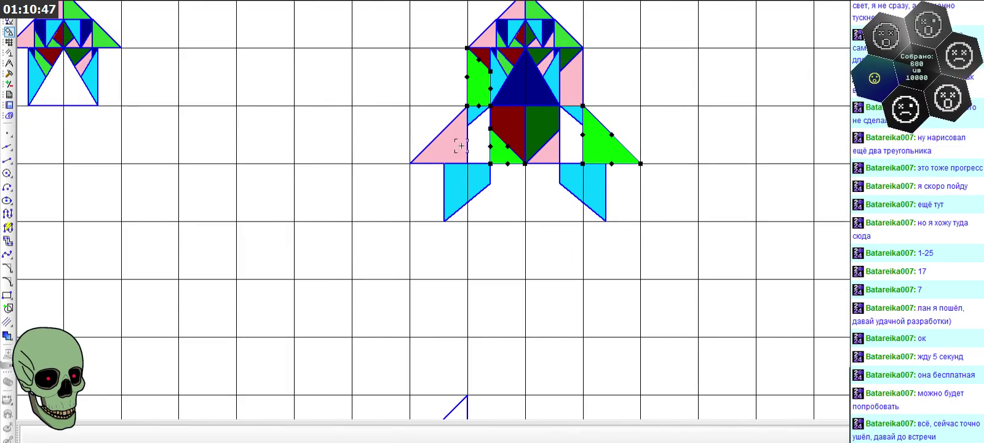
click(440, 278)
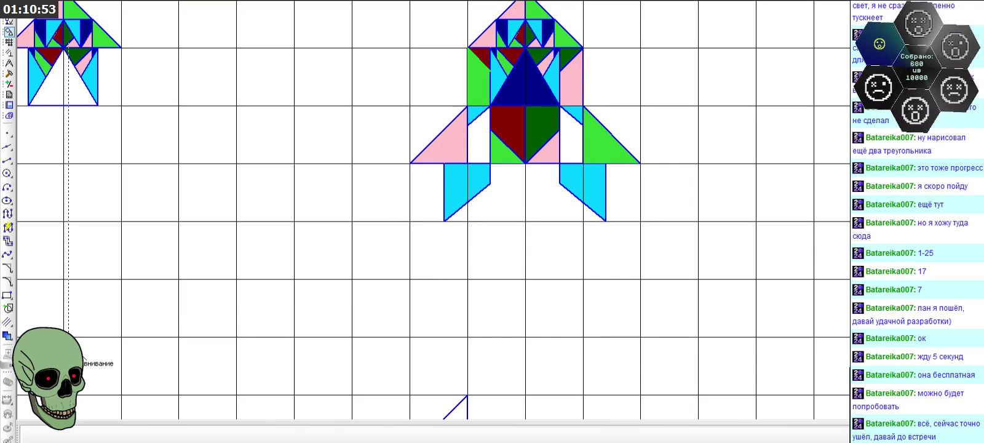
scroll(396, 105, up, 2)
scroll(394, 98, up, 2)
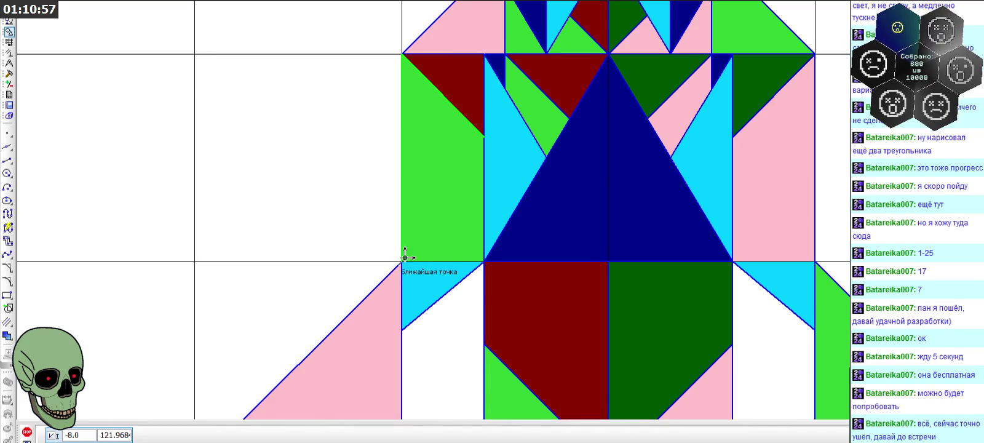
scroll(399, 266, down, 5)
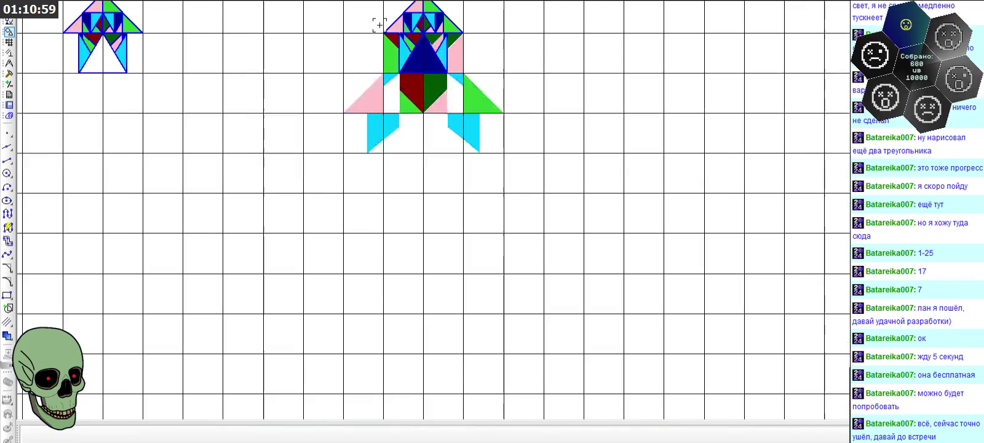
- Add vertical edges to the small triangle, including one down from the diagonal stub's end
click(382, 271)
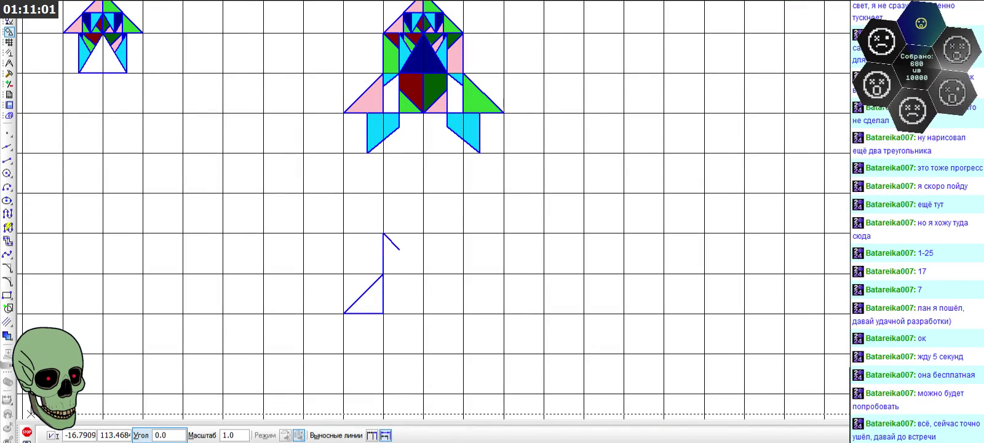
click(7, 160)
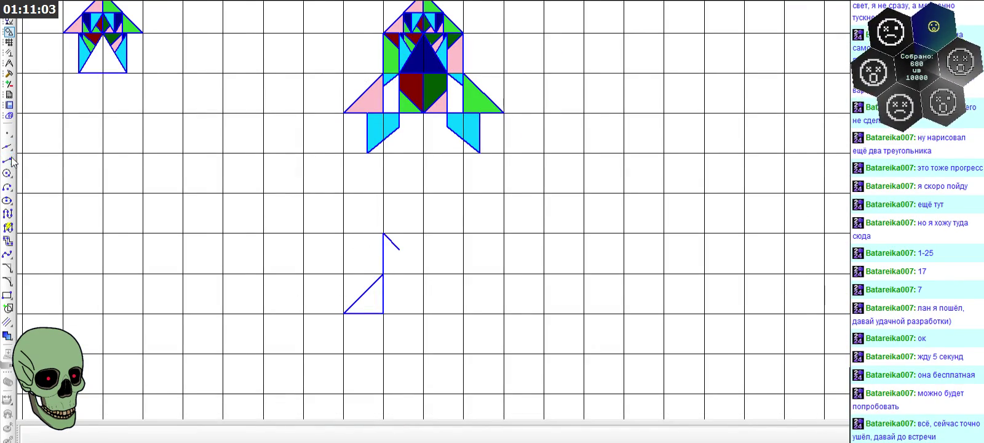
scroll(301, 263, up, 3)
click(484, 240)
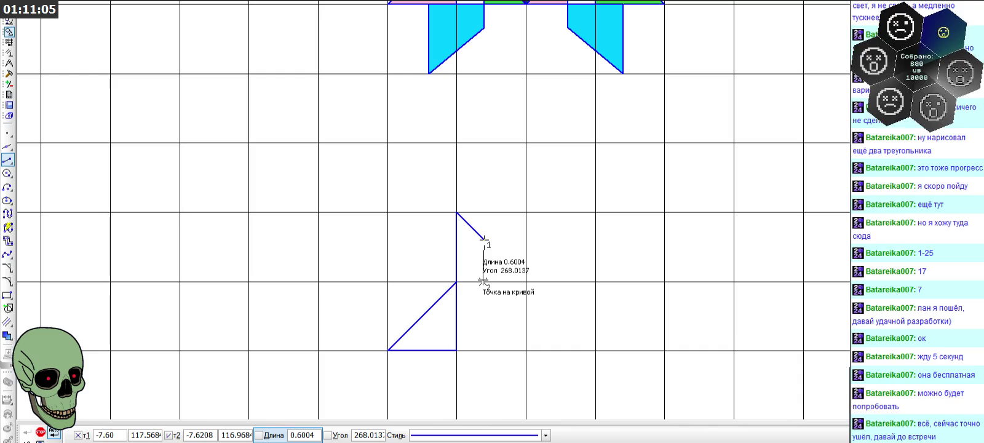
click(484, 310)
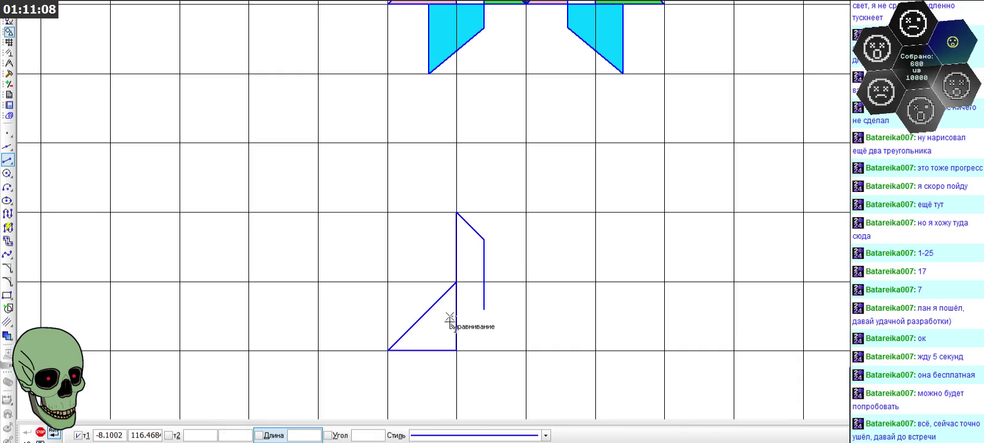
- Add a 0.40-long horizontal edge at the lower end of the new vertical edge
click(10, 73)
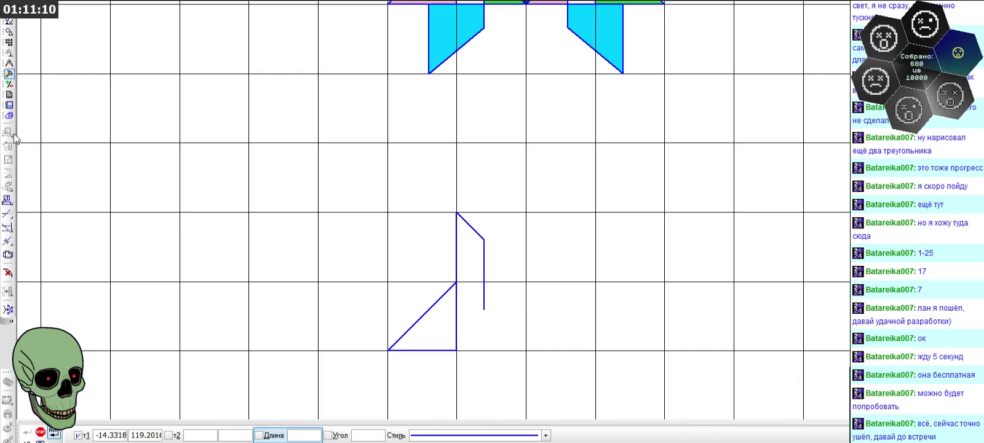
click(8, 223)
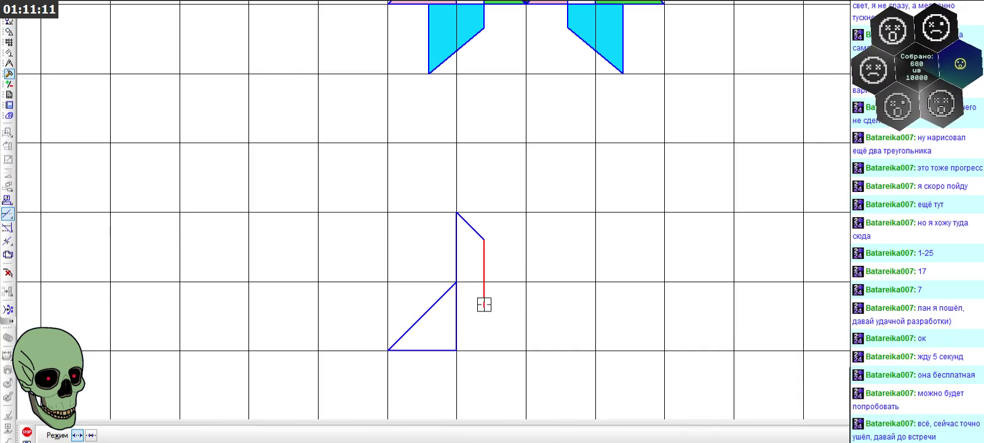
scroll(498, 289, down, 3)
scroll(501, 166, up, 3)
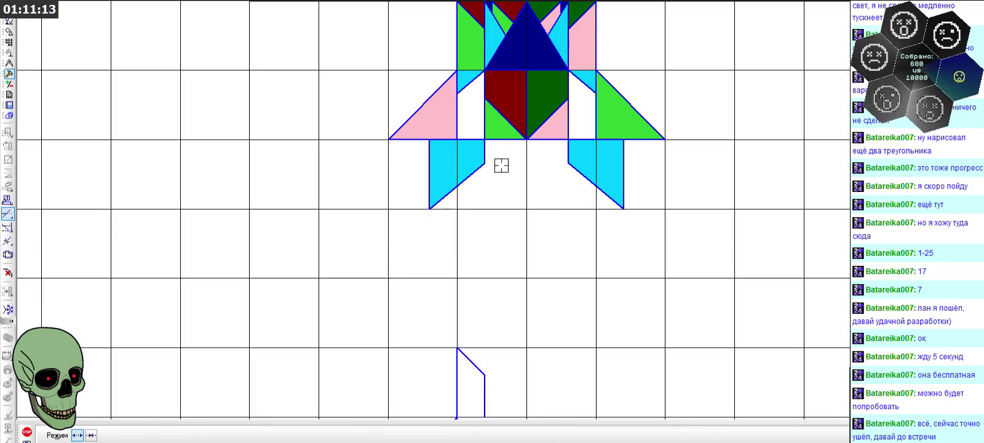
scroll(491, 149, down, 2)
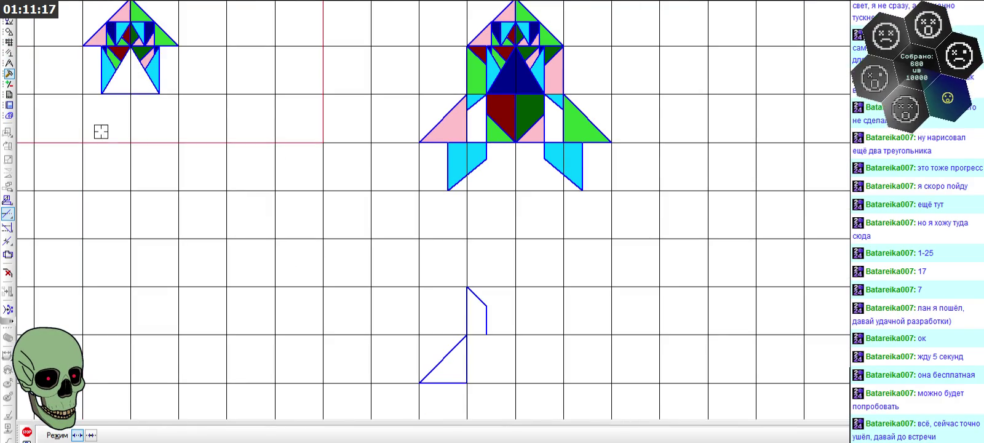
click(10, 31)
click(8, 160)
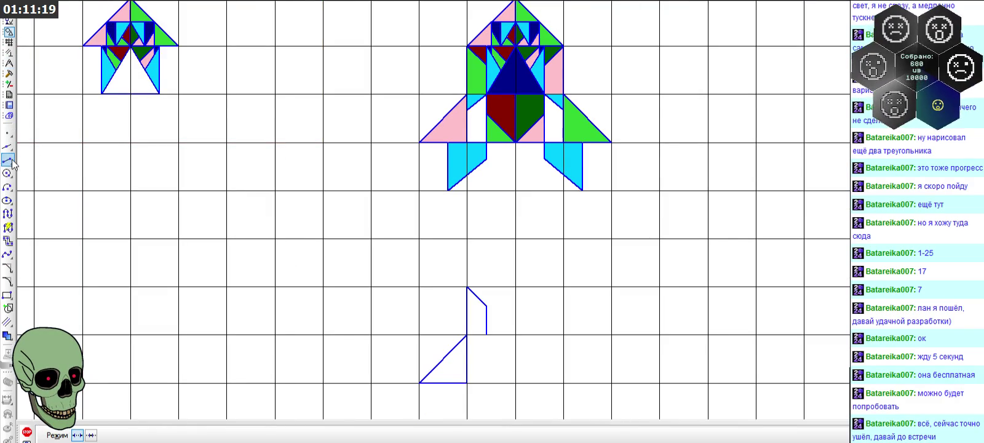
click(486, 334)
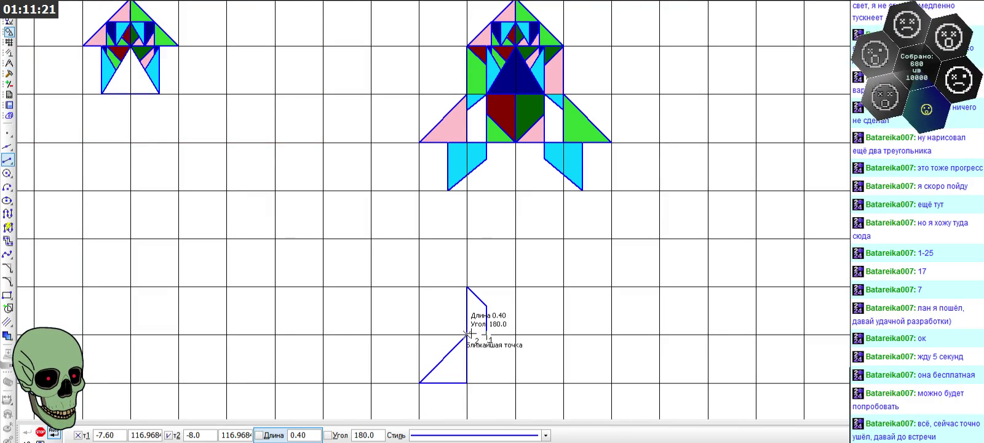
click(467, 334)
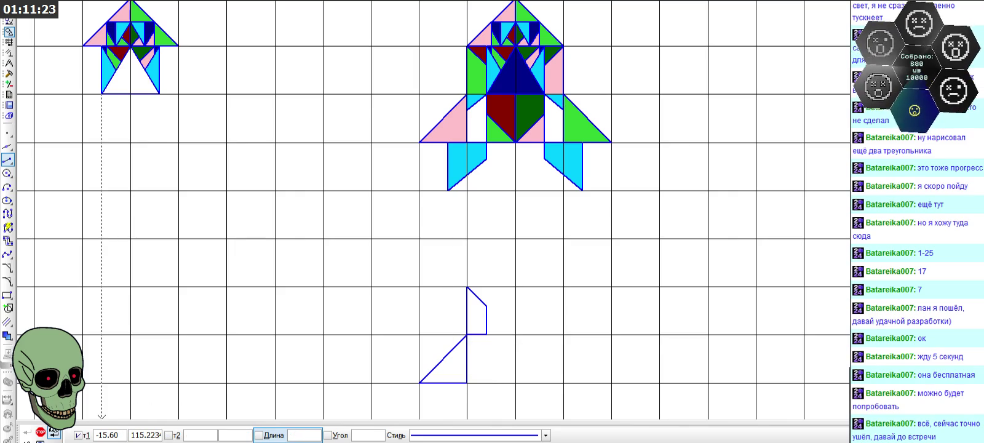
click(41, 434)
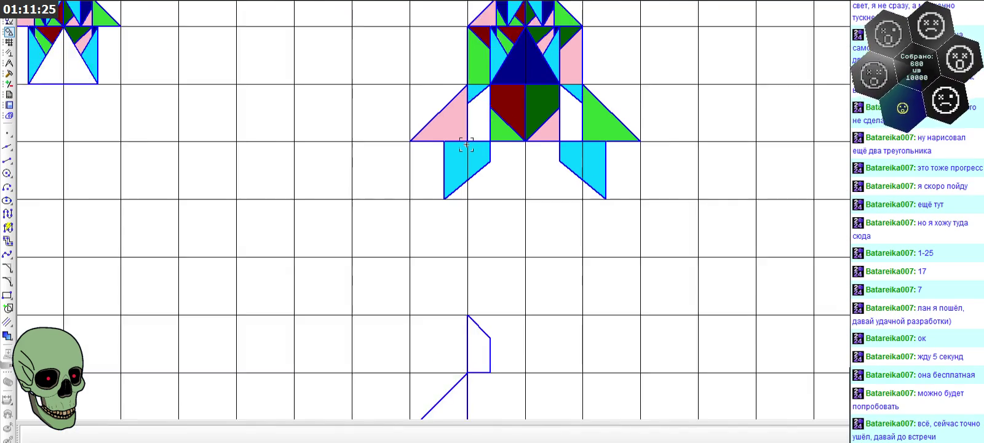
- Adjust the cyan triangle's diagonal edge, then select the figure's outline and copy it
scroll(466, 145, up, 3)
double_click(481, 59)
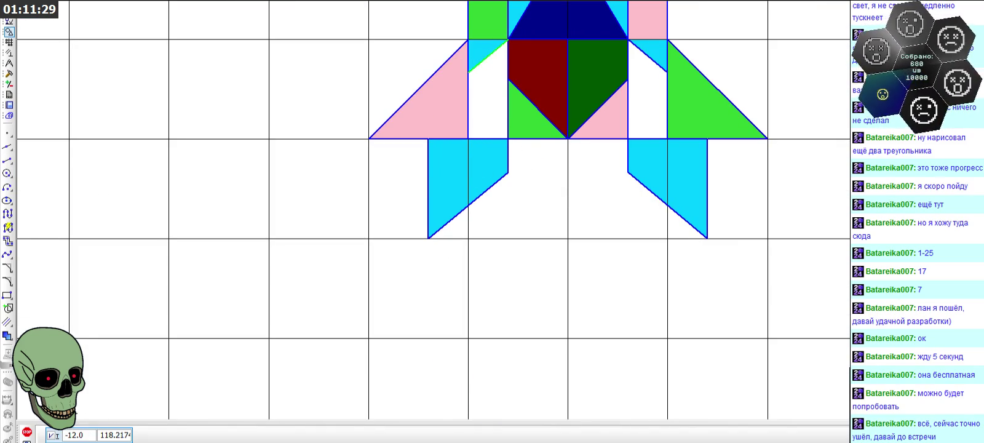
key(Escape)
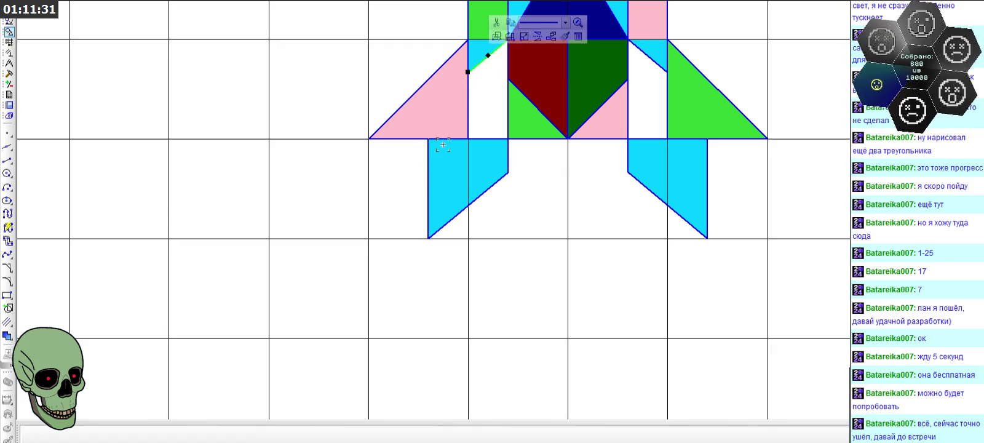
click(429, 165)
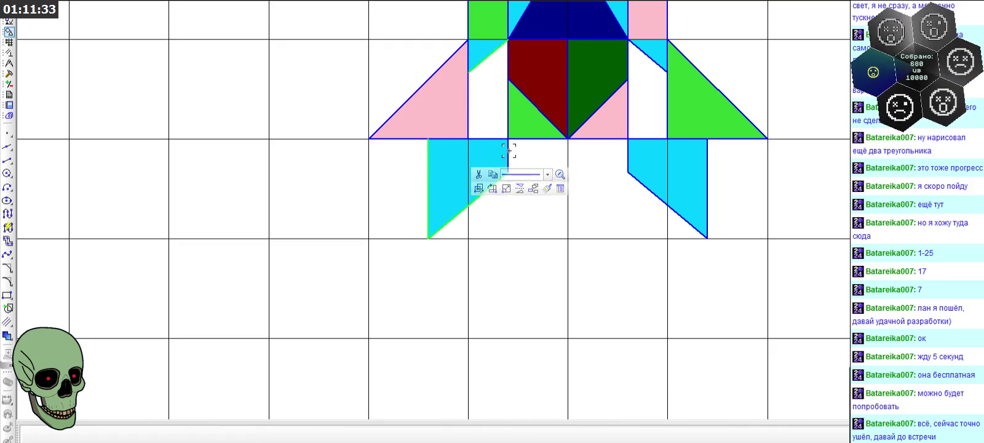
click(509, 140)
click(509, 126)
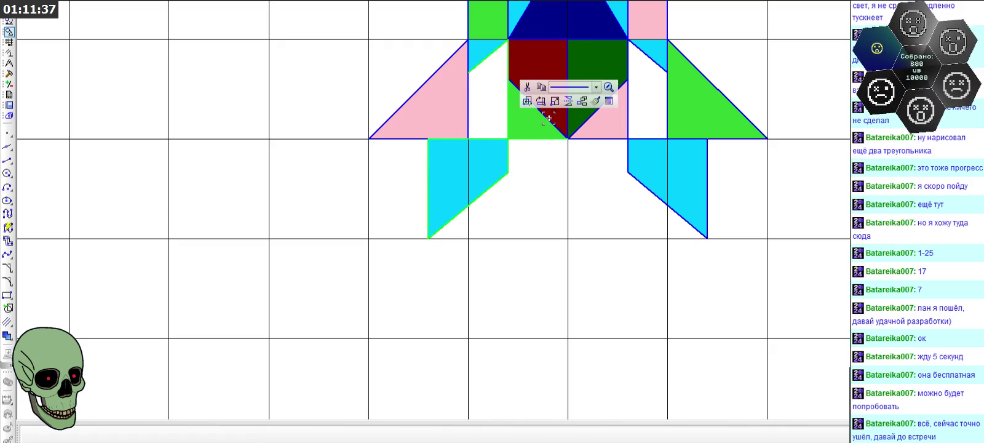
key(ctrl+c)
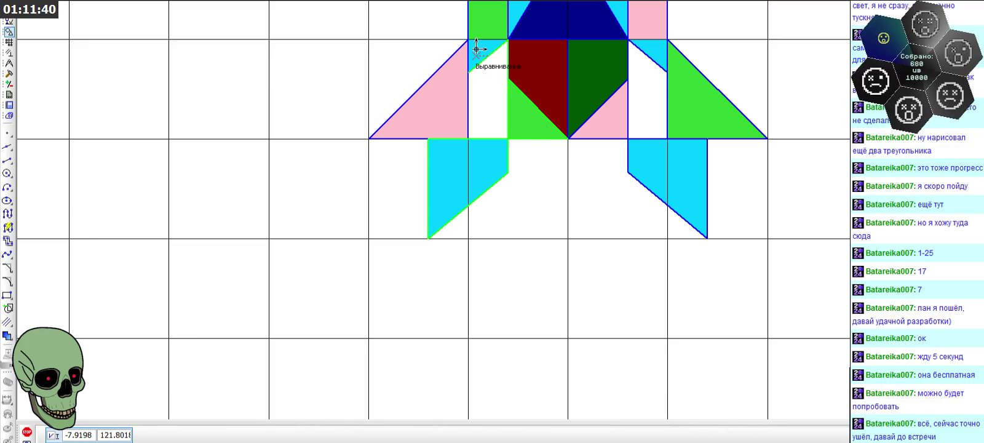
- Paste the copied outline and place it below the coloured figure
click(468, 39)
scroll(443, 55, down, 3)
key(ctrl+v)
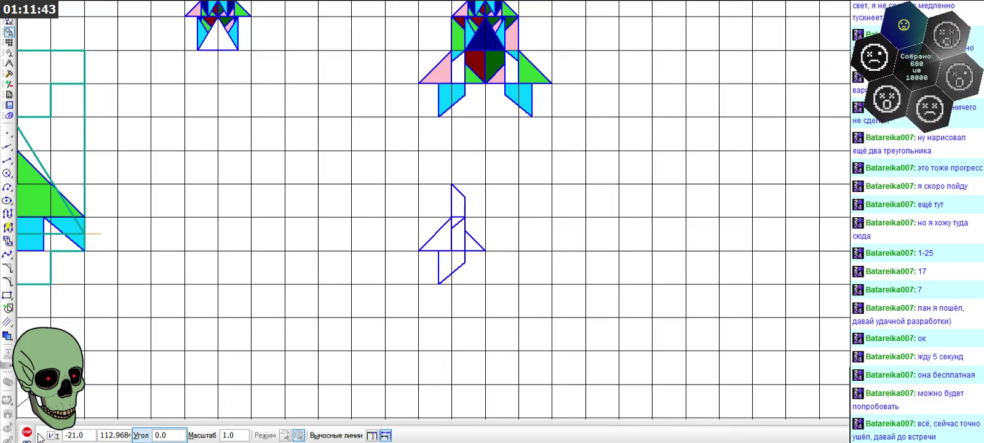
click(27, 432)
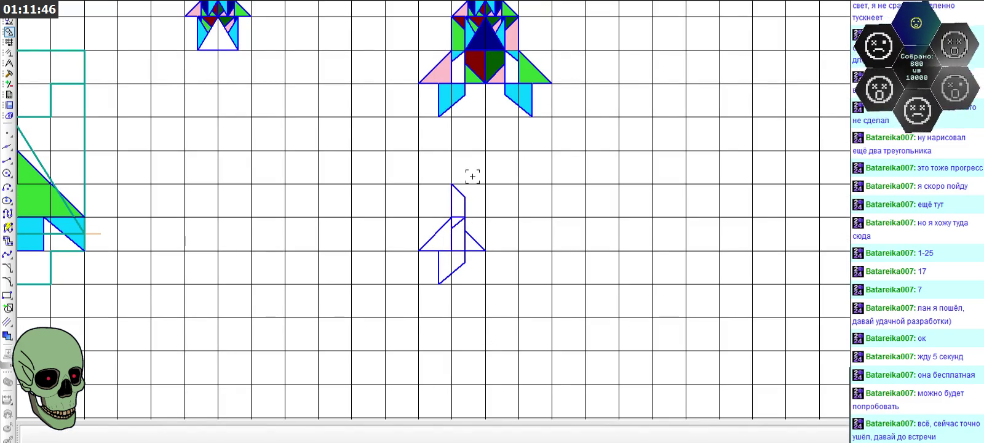
scroll(455, 197, up, 3)
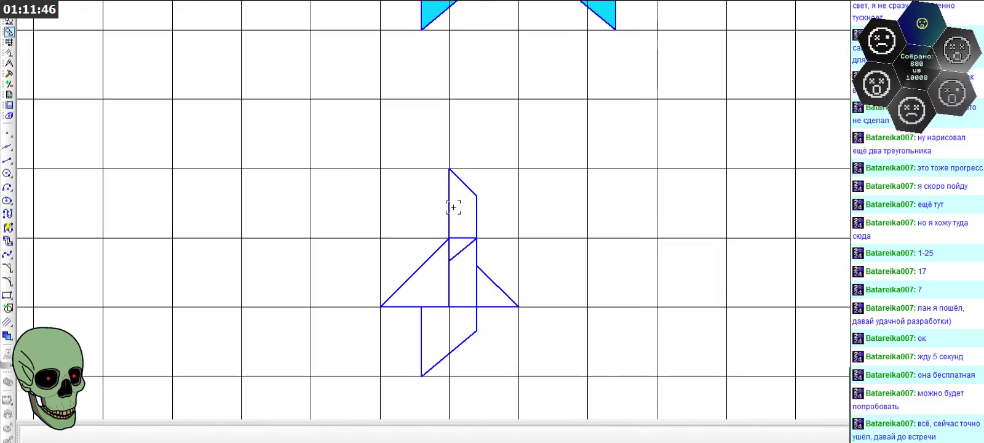
- Fill the left triangle of the copied outline with pink
click(9, 74)
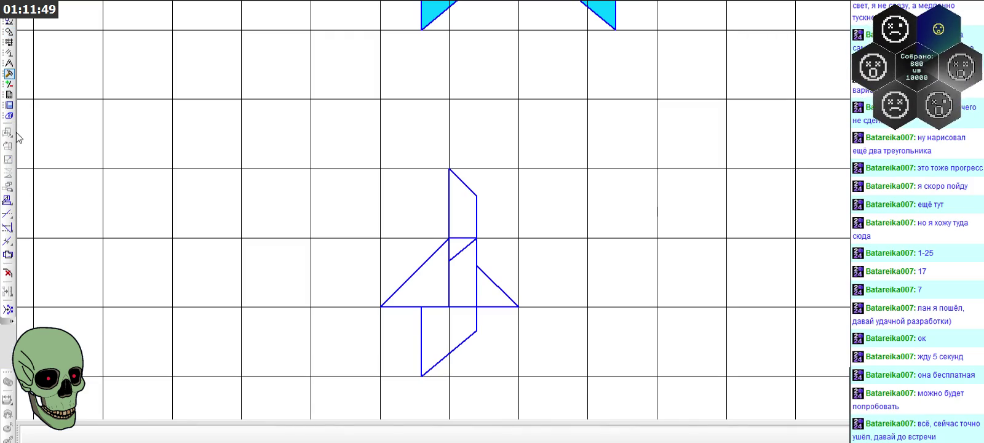
click(10, 32)
click(7, 336)
click(179, 435)
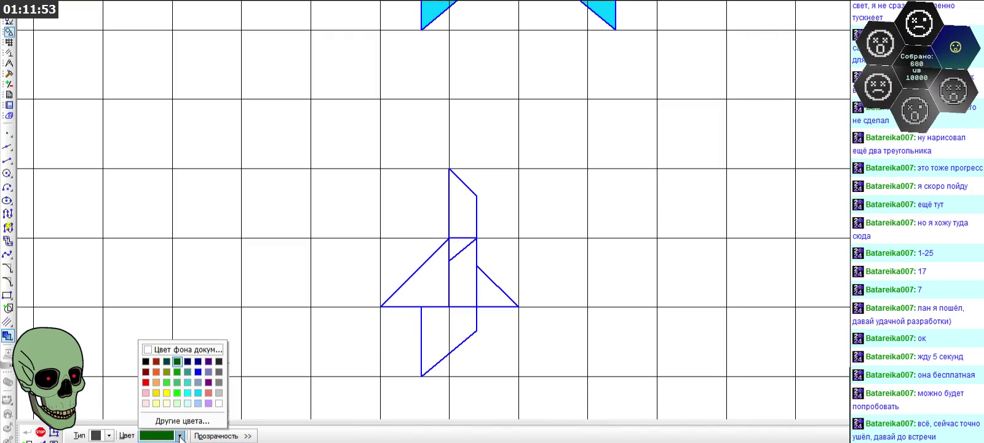
click(146, 392)
click(430, 290)
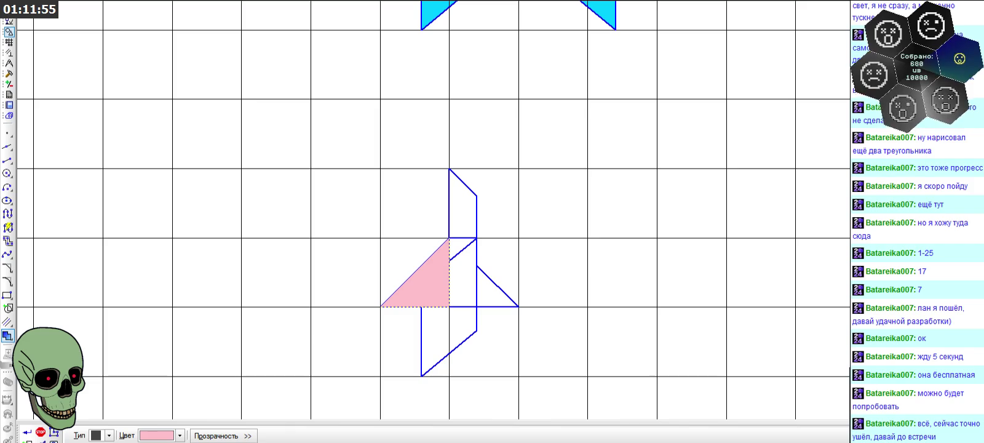
click(28, 433)
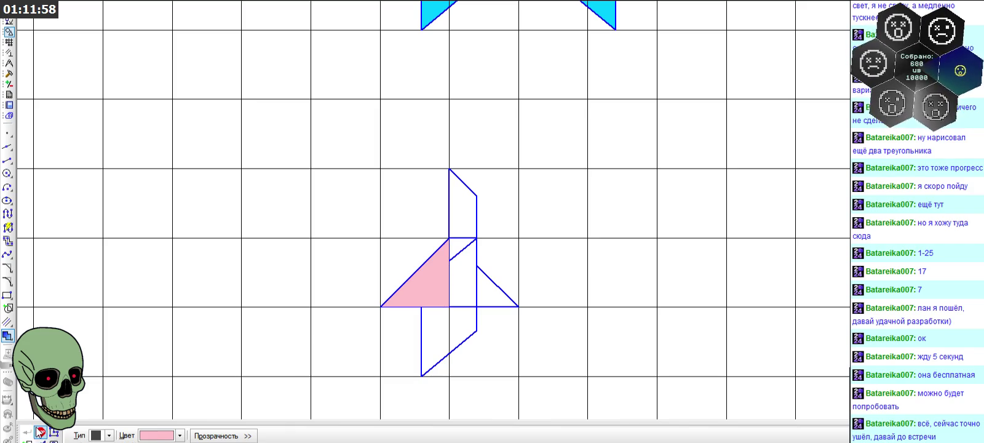
- Fill the upper parallelogram and the small right triangle with green
click(180, 436)
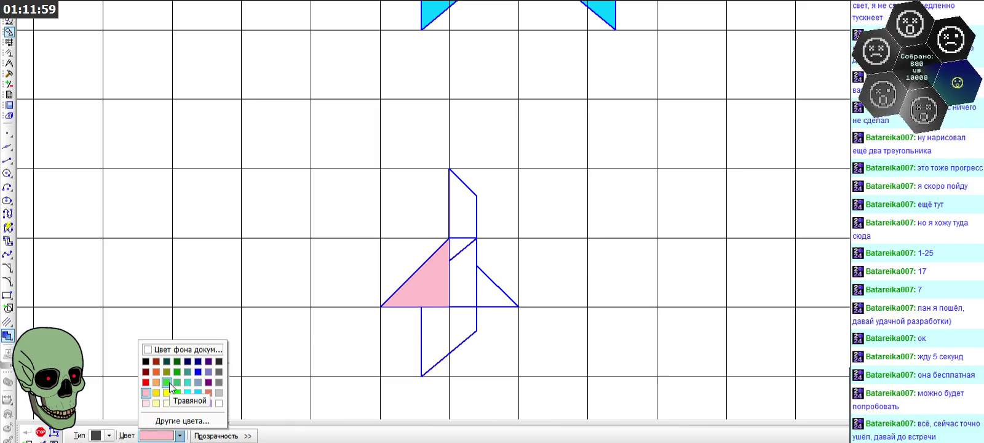
click(169, 383)
click(489, 293)
click(464, 209)
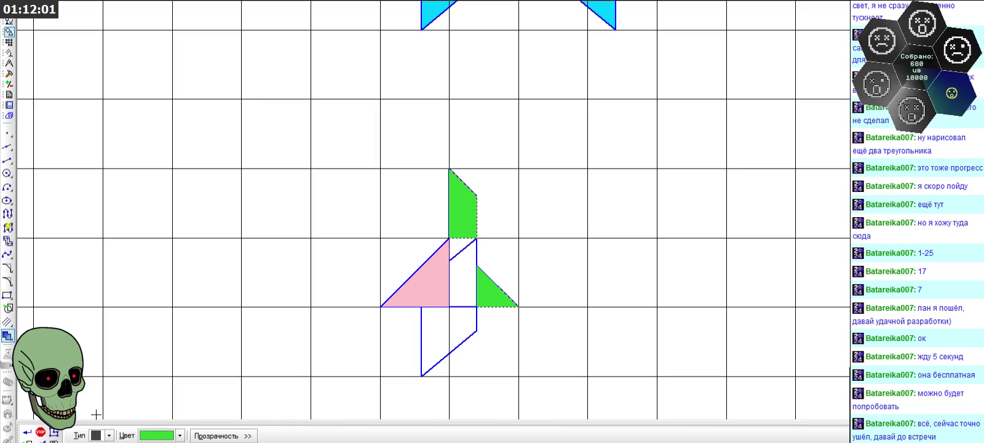
click(28, 433)
- Fill the small upper triangle and both lower parallelograms with cyan
click(180, 435)
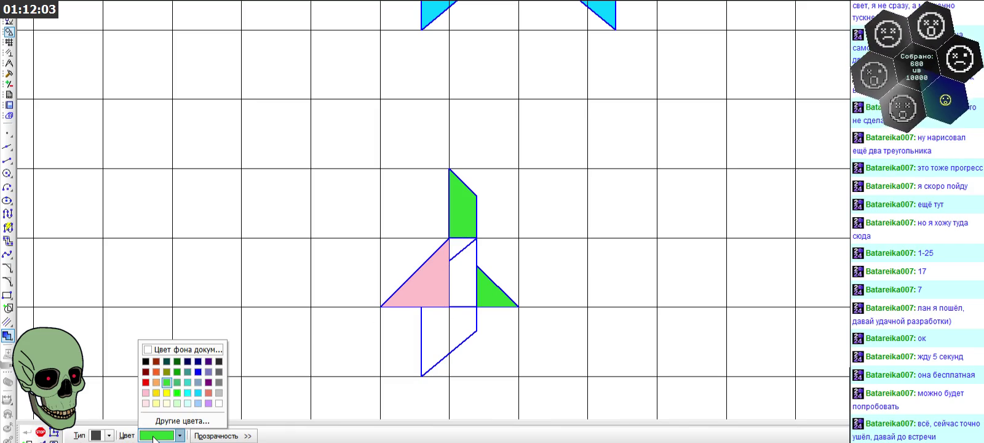
click(188, 394)
click(457, 249)
click(437, 332)
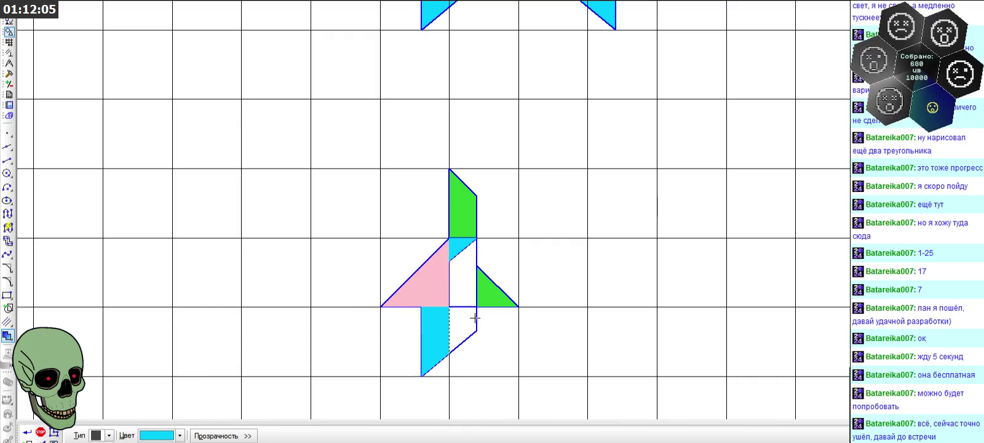
click(474, 318)
click(40, 432)
scroll(444, 227, down, 1)
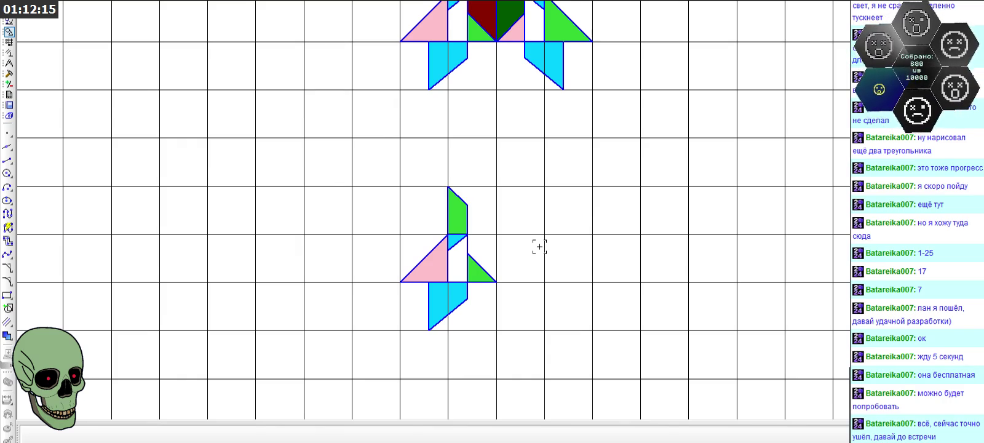
scroll(539, 247, down, 2)
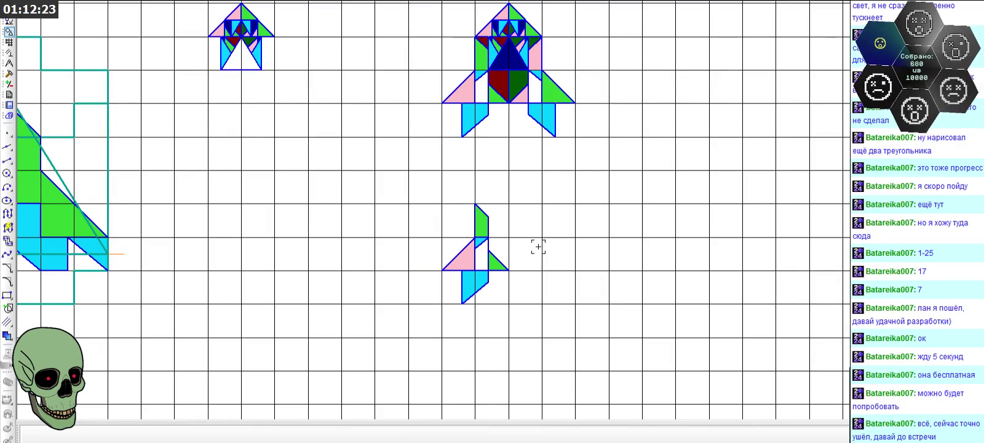
- Draw a horizontal line across the pink triangle and a vertical line down to its base
scroll(482, 264, up, 1)
scroll(483, 263, up, 1)
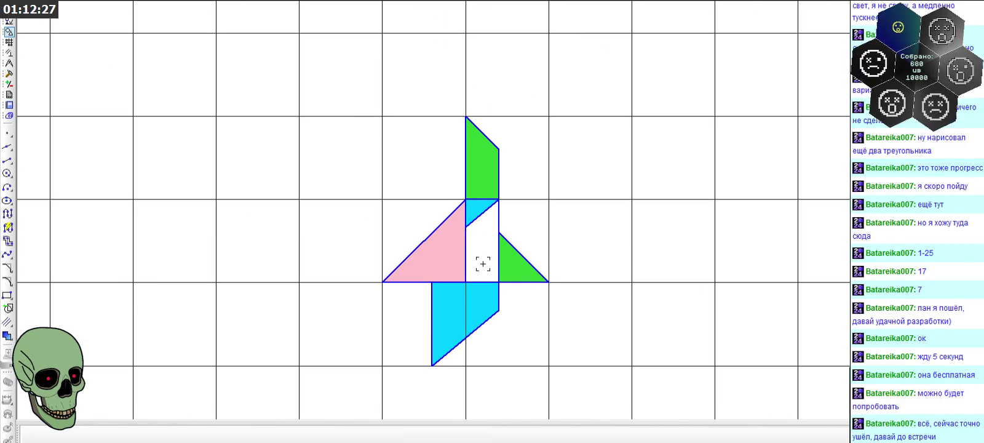
click(7, 160)
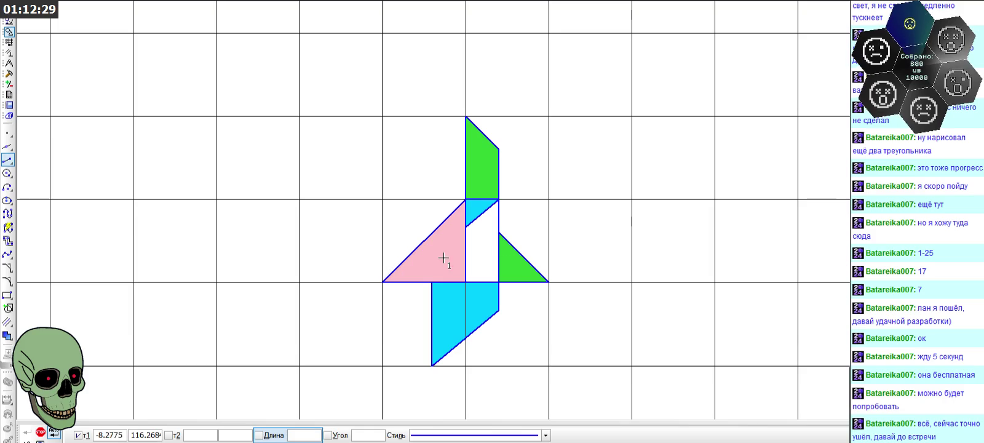
click(424, 240)
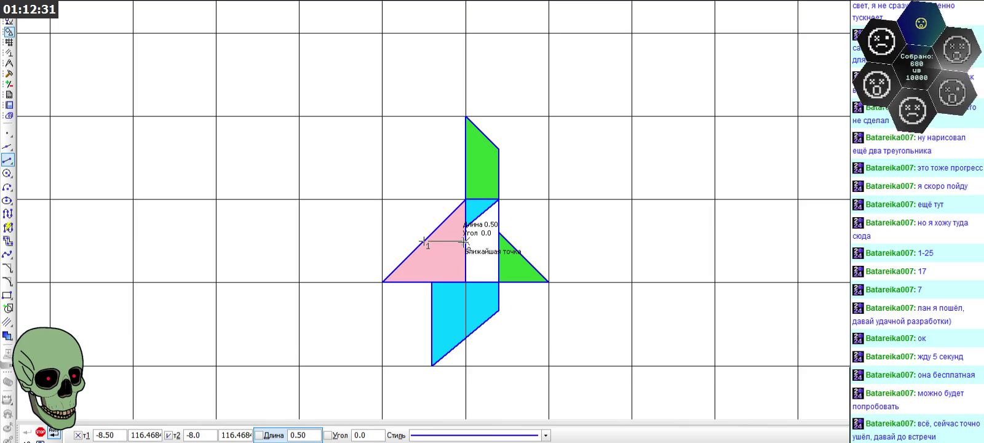
click(465, 241)
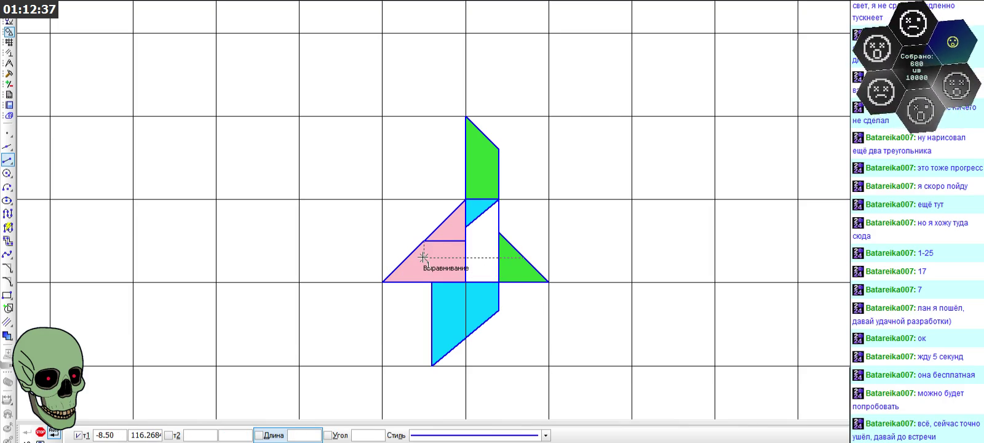
scroll(424, 252, up, 1)
scroll(425, 240, up, 1)
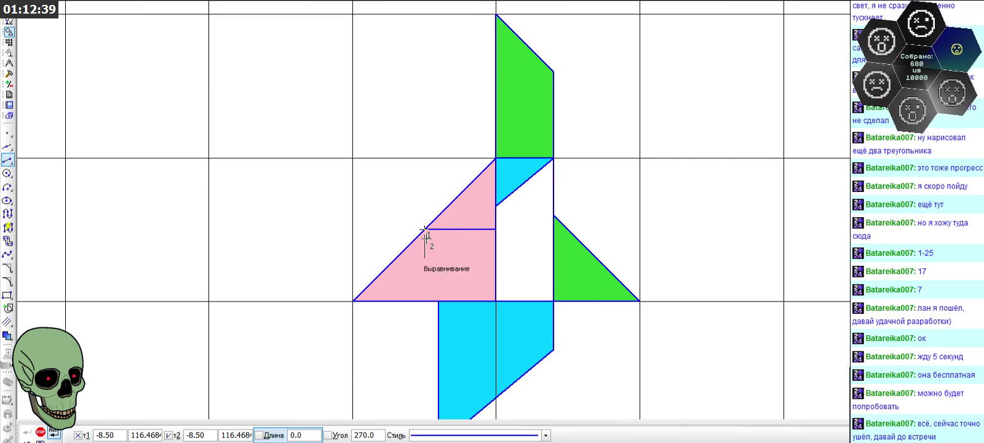
click(425, 301)
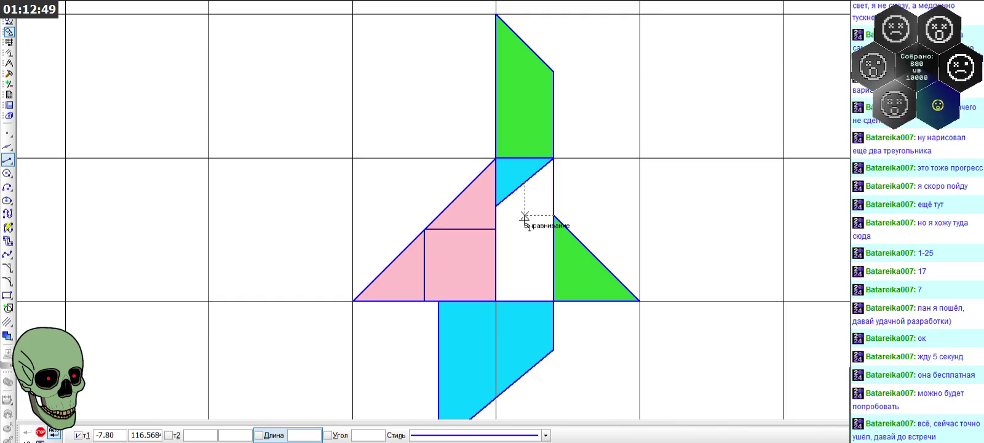
scroll(524, 217, down, 3)
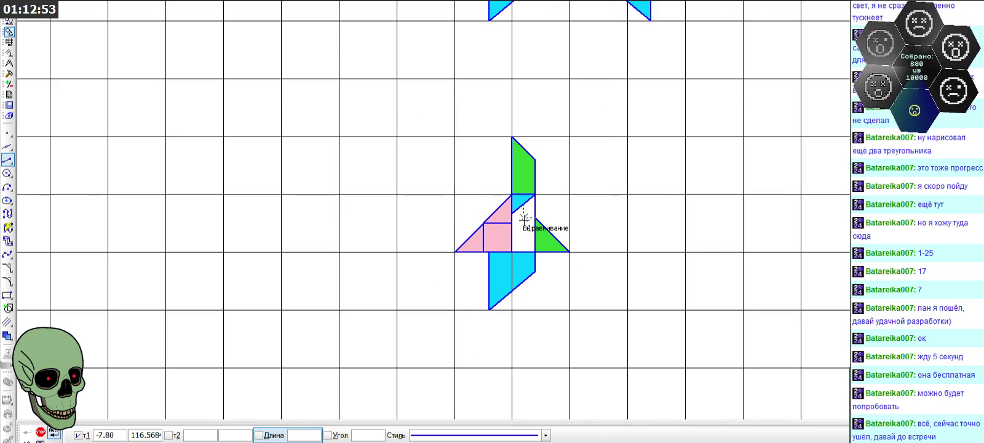
scroll(524, 216, down, 3)
scroll(488, 163, down, 2)
scroll(369, 234, up, 2)
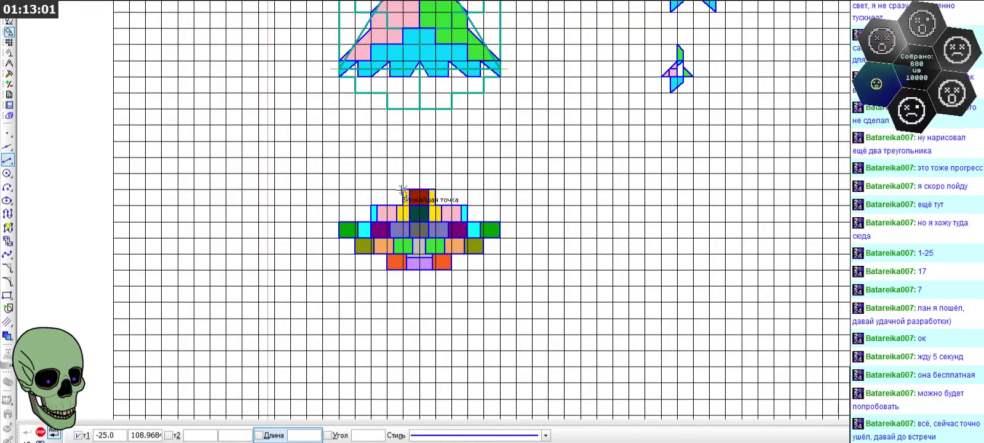
- Draw a vertical and a horizontal line closing the bottom of the cyan section
scroll(402, 190, up, 1)
scroll(402, 190, down, 1)
scroll(402, 190, down, 1)
scroll(403, 190, up, 1)
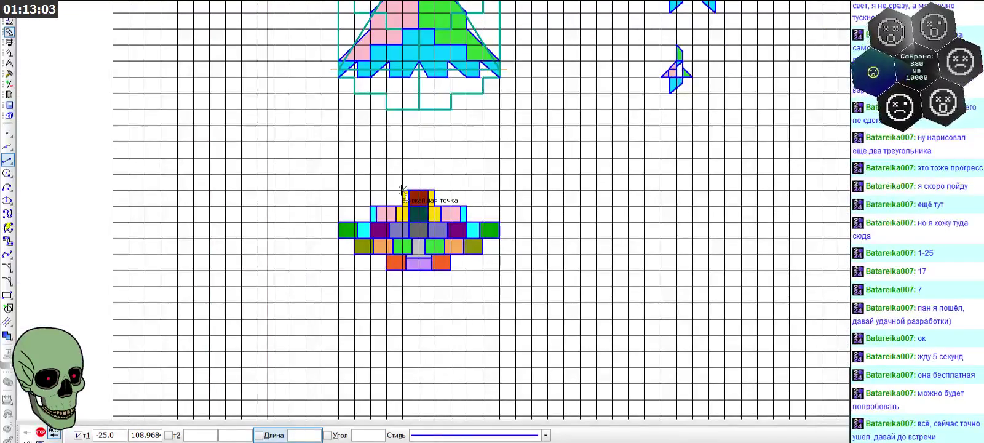
scroll(402, 190, up, 1)
scroll(402, 193, up, 1)
scroll(397, 213, down, 1)
scroll(397, 213, down, 1)
scroll(643, 89, up, 2)
scroll(641, 104, up, 2)
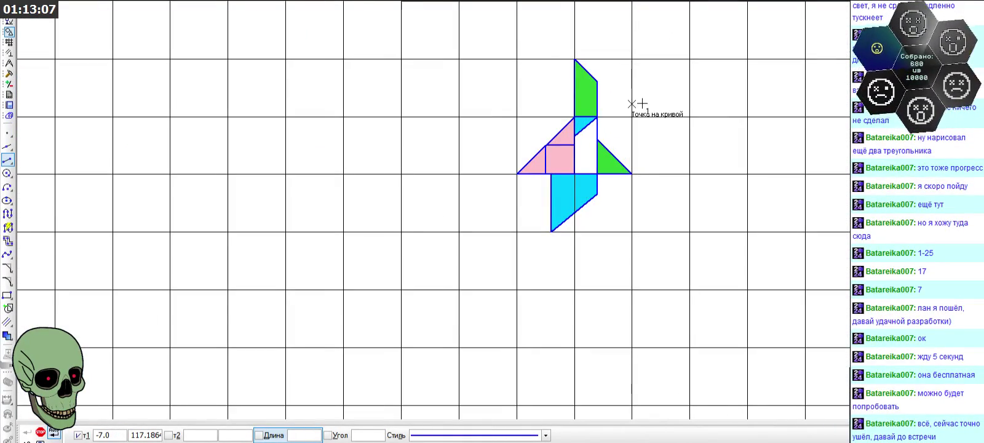
scroll(637, 102, up, 2)
click(589, 205)
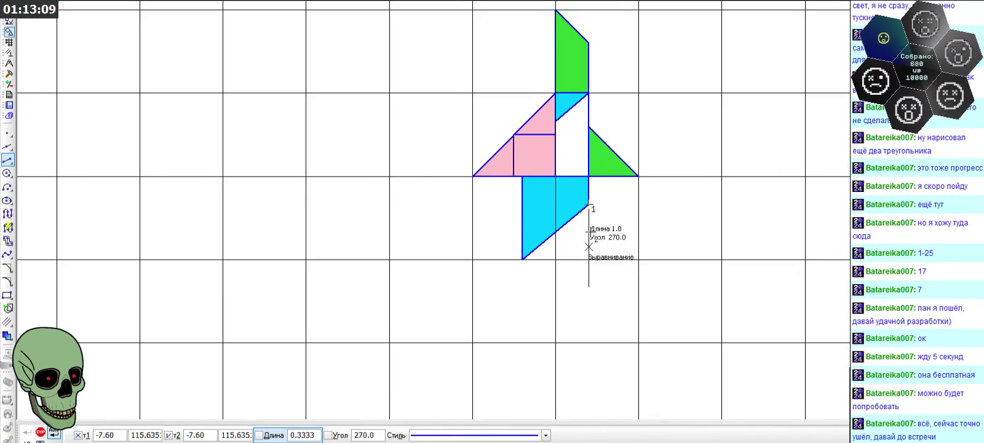
click(589, 287)
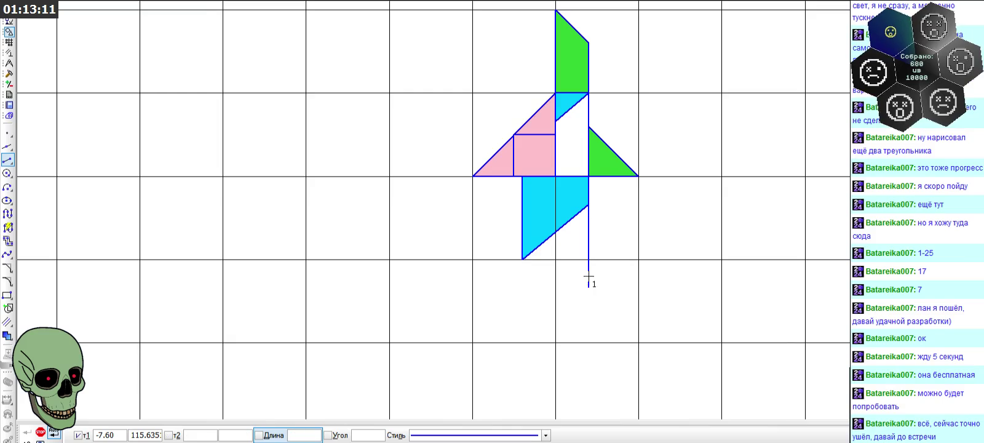
click(522, 259)
click(589, 259)
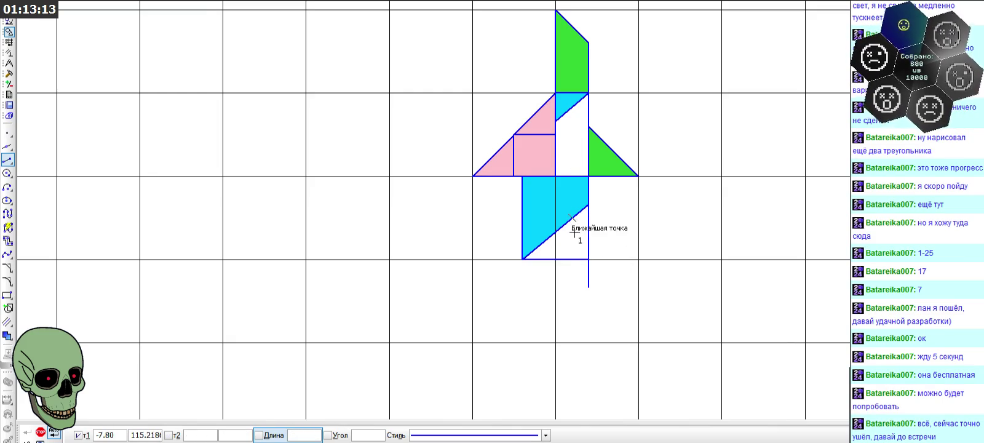
- Trim away the leftover line stub below the shape
click(9, 73)
click(7, 213)
click(587, 278)
scroll(557, 255, down, 2)
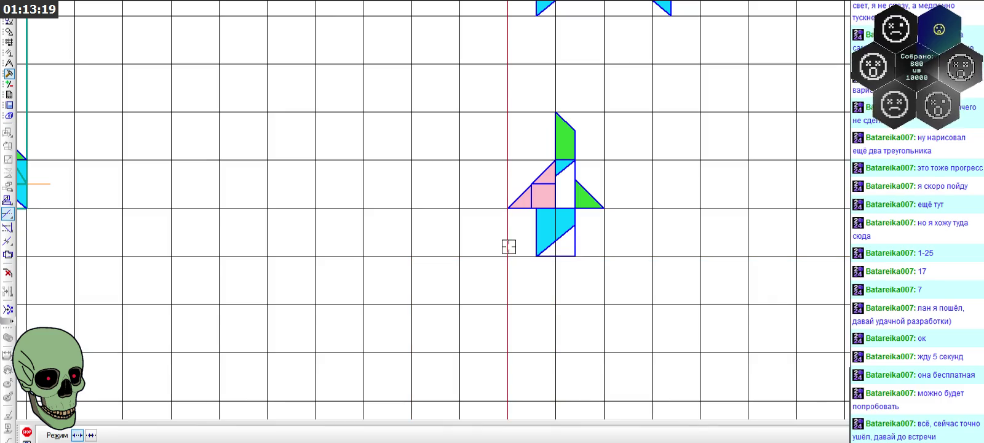
click(27, 432)
scroll(497, 241, down, 2)
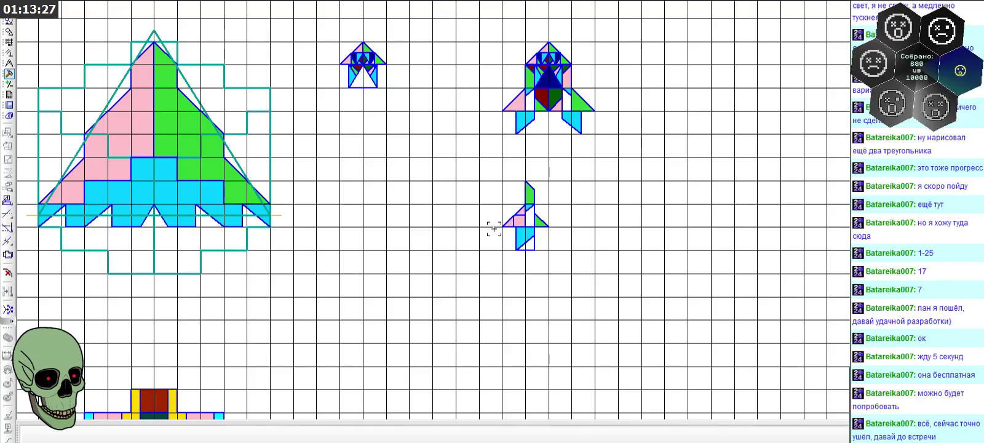
- Zoom around the sheet onto the small pink, green and cyan rocket figure
scroll(336, 67, up, 2)
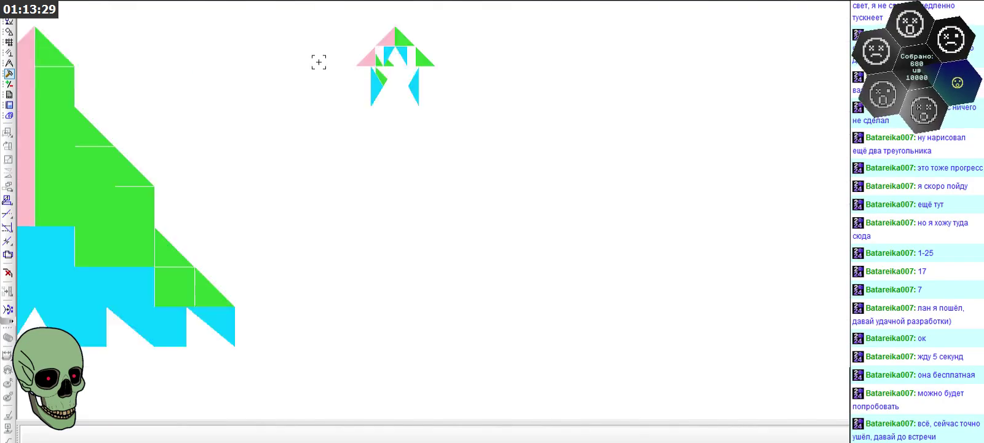
scroll(336, 67, down, 1)
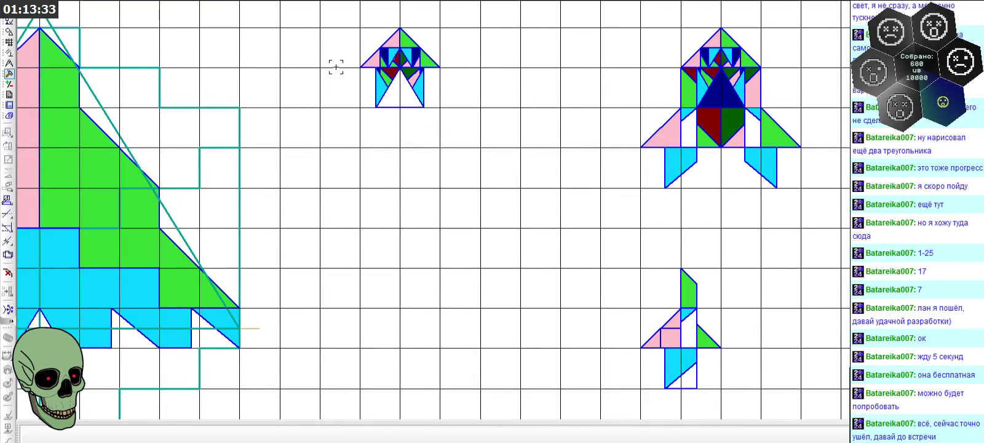
scroll(352, 50, up, 2)
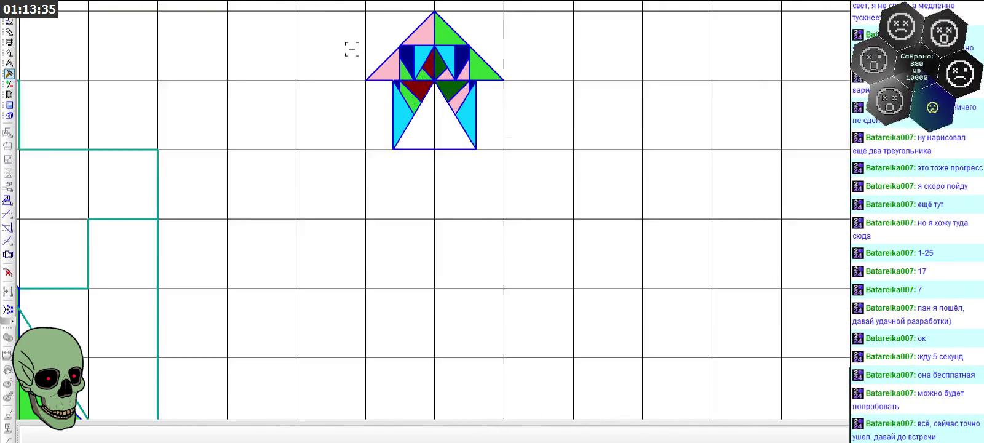
scroll(352, 49, up, 1)
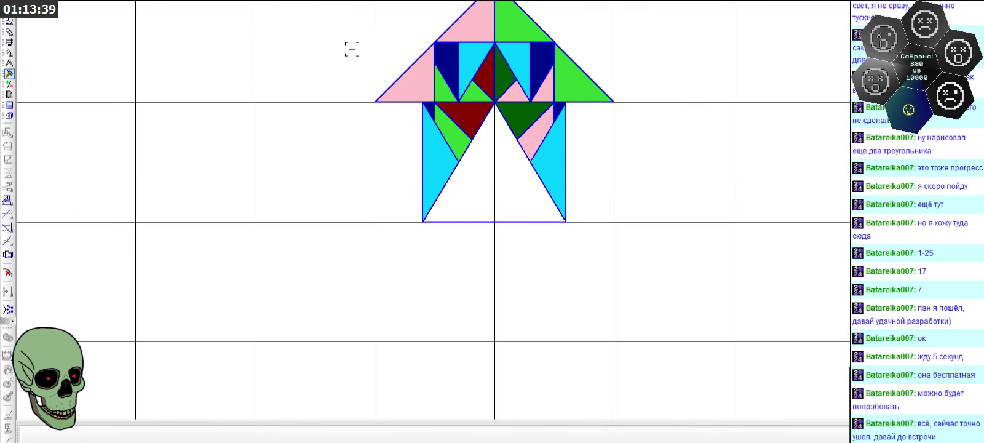
scroll(352, 49, down, 3)
scroll(357, 58, down, 1)
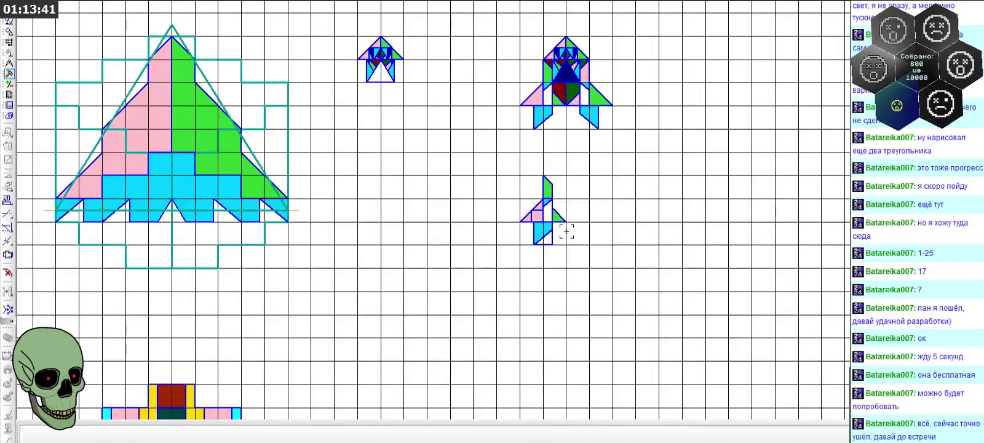
scroll(553, 224, up, 2)
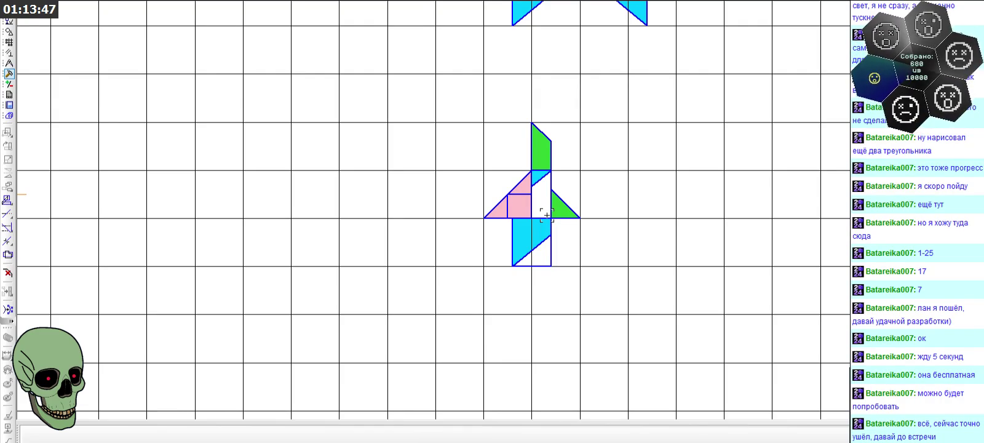
scroll(547, 216, up, 2)
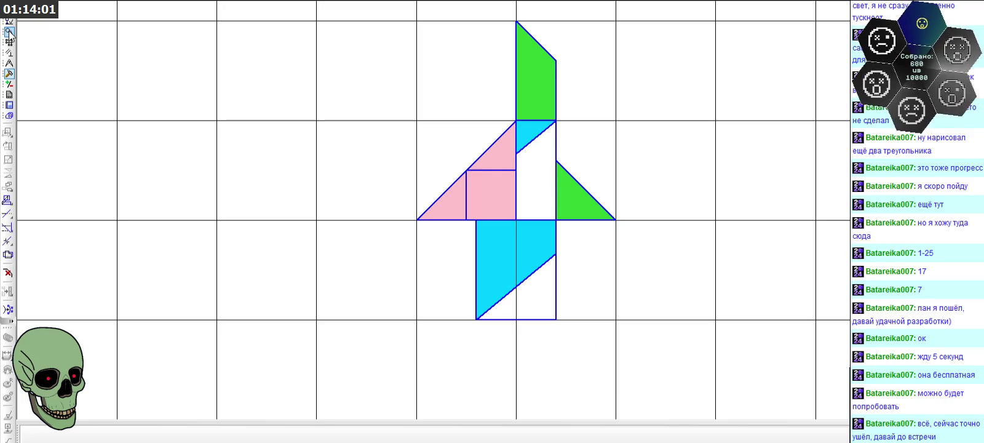
- Start a length-3 line on the cyan piece's left edge, then cancel it
click(9, 33)
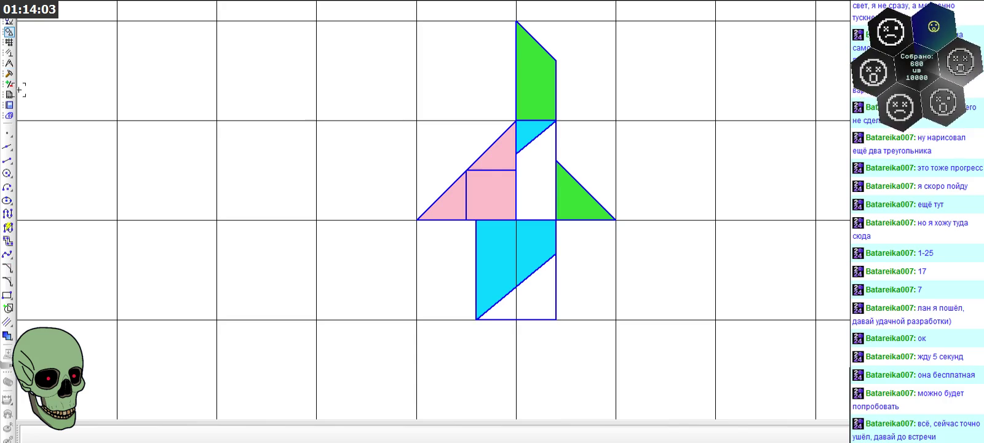
click(8, 160)
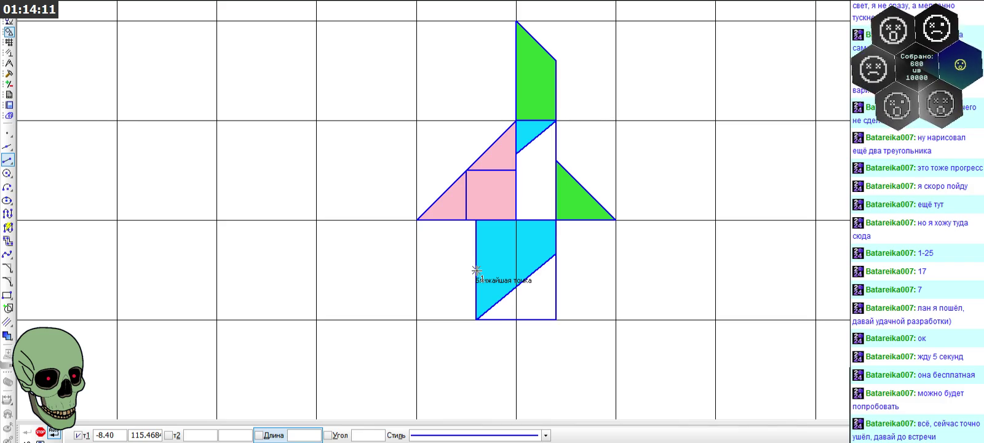
click(477, 271)
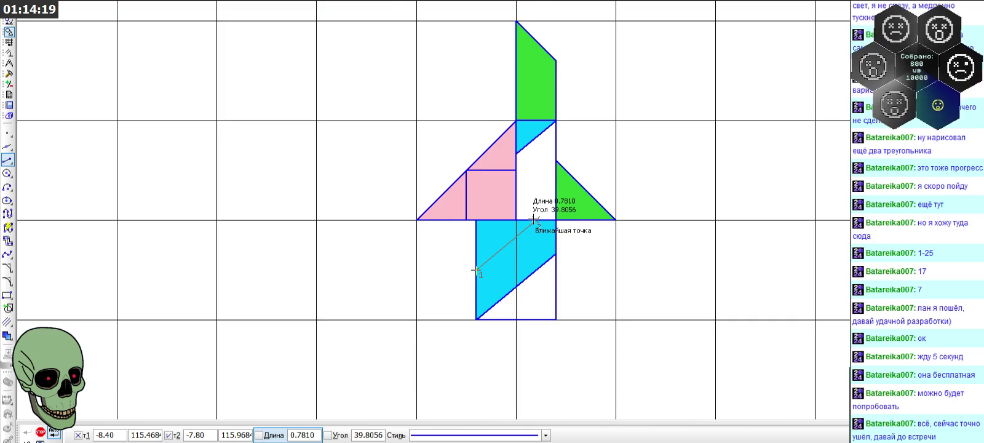
scroll(534, 220, up, 2)
text(3)
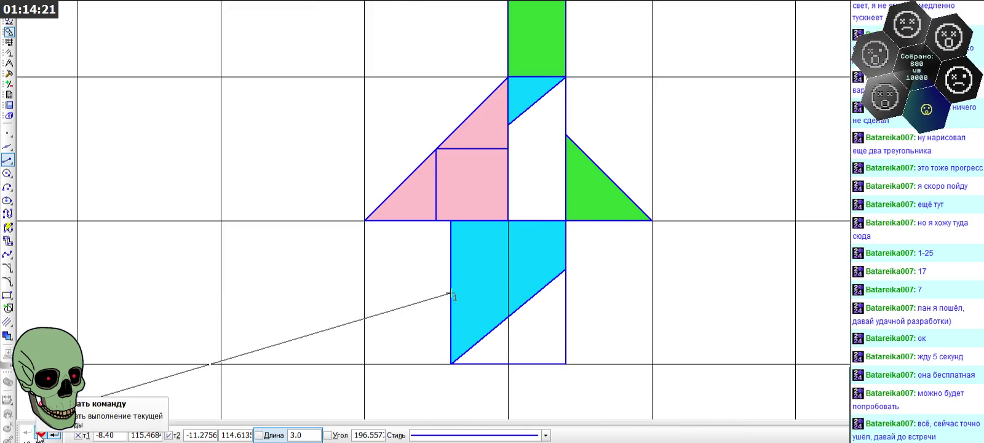
click(41, 434)
- Draw a 0.70-long horizontal helper line and a diagonal across the cyan part
click(7, 160)
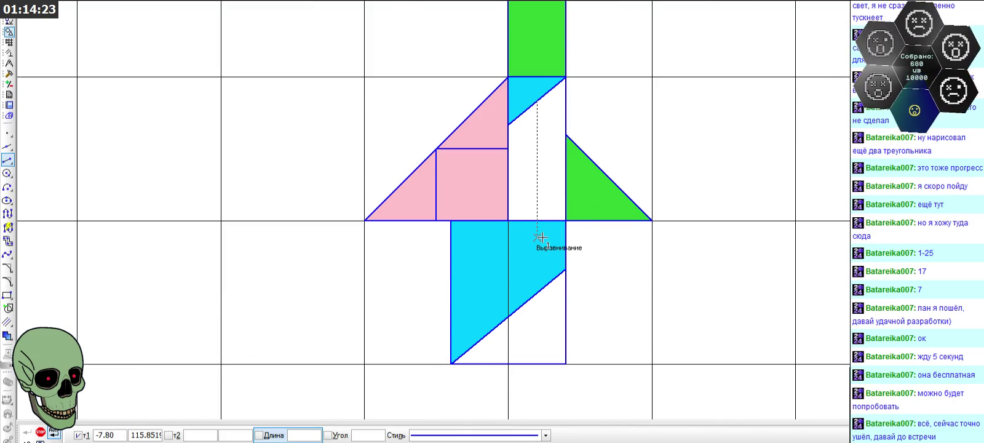
click(539, 245)
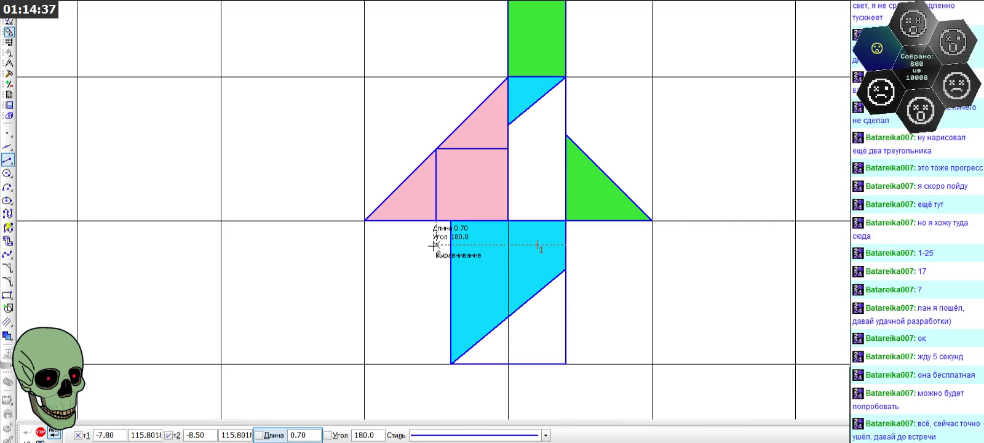
click(434, 245)
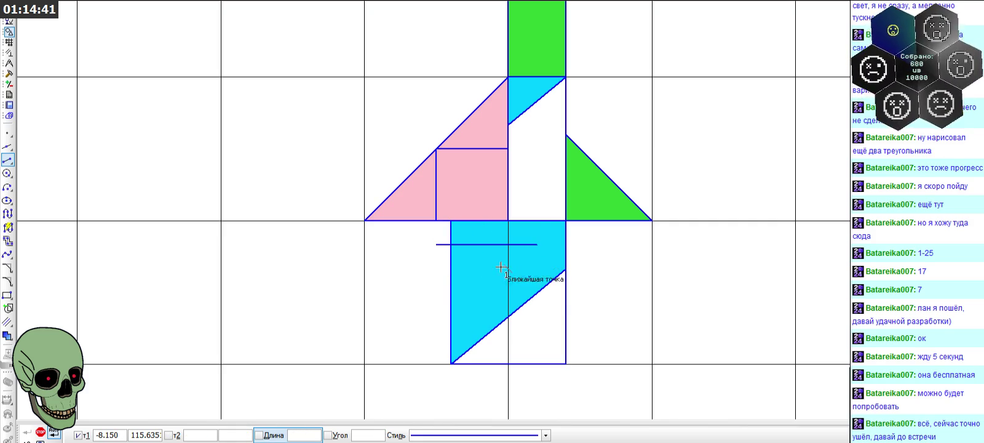
click(537, 219)
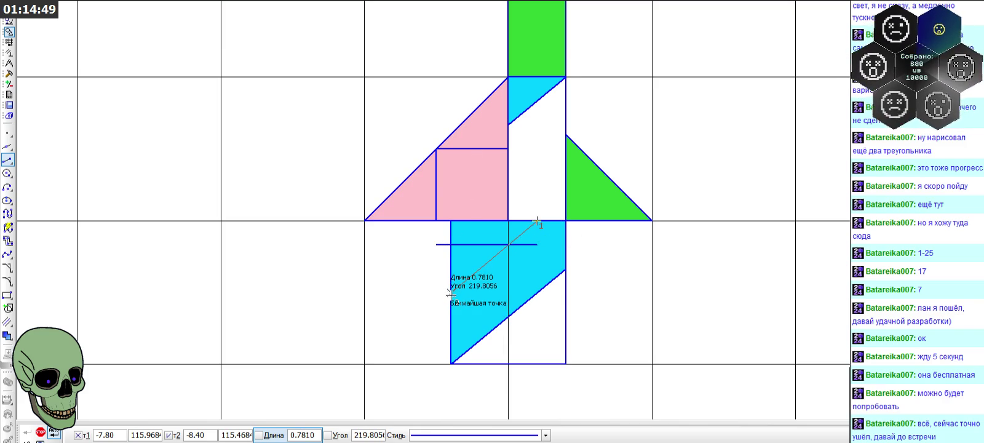
click(451, 291)
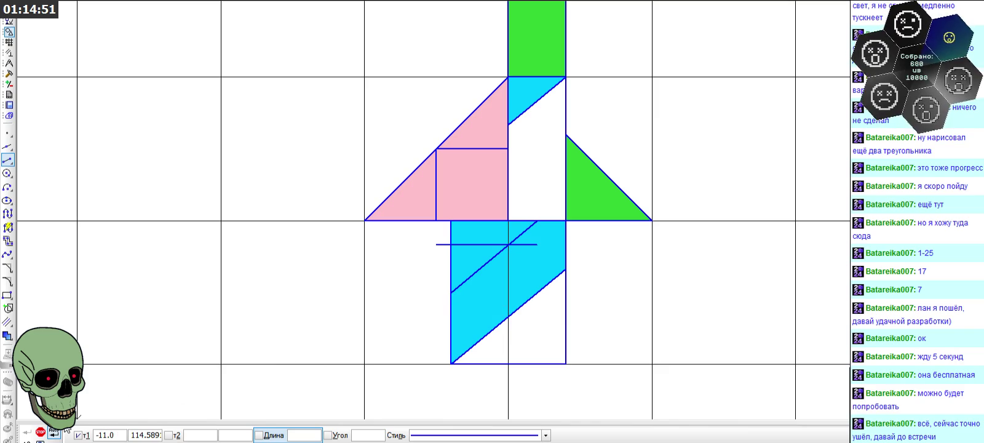
click(40, 432)
- Delete the horizontal helper line
click(439, 245)
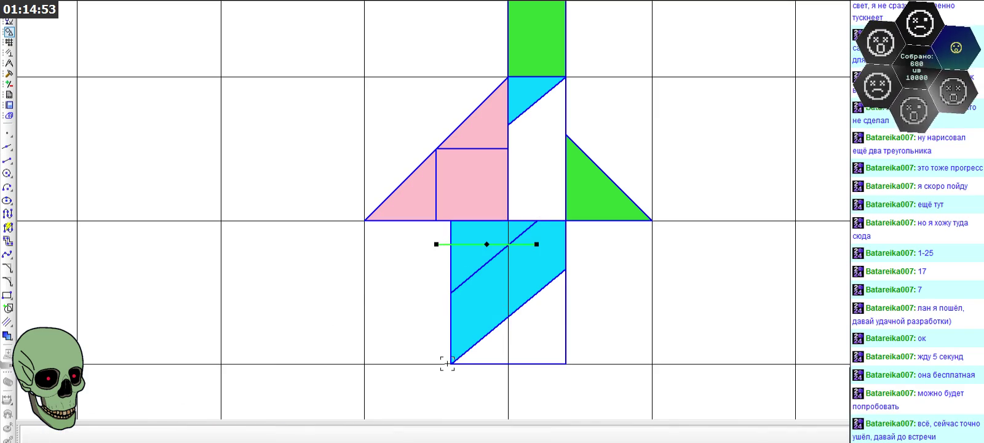
key(Delete)
scroll(646, 332, up, 1)
scroll(641, 270, down, 1)
scroll(644, 269, down, 1)
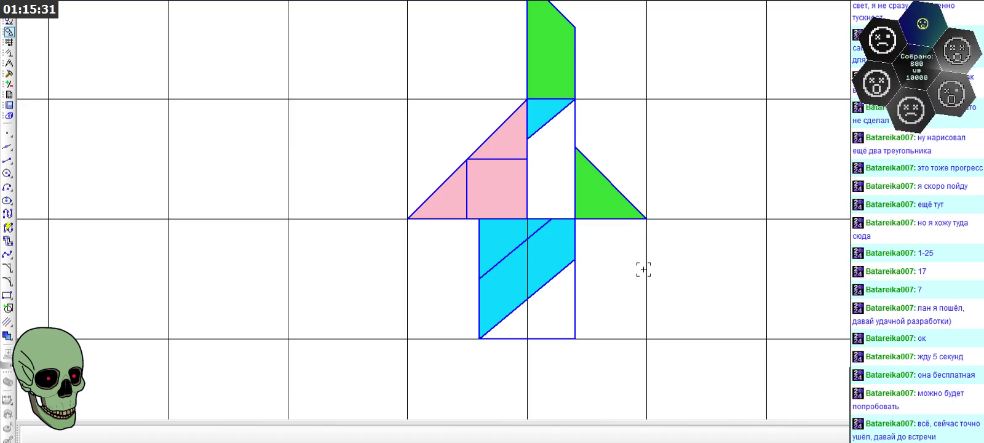
- Measure the small rocket's cyan regions (0.133333 and 0.016667 mm2, 0.150000 total), then zoom to the large rocket
click(9, 74)
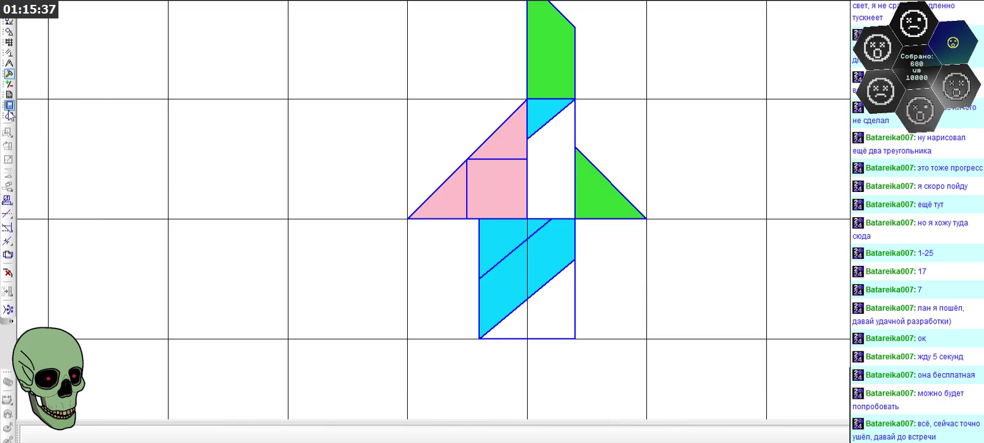
click(9, 63)
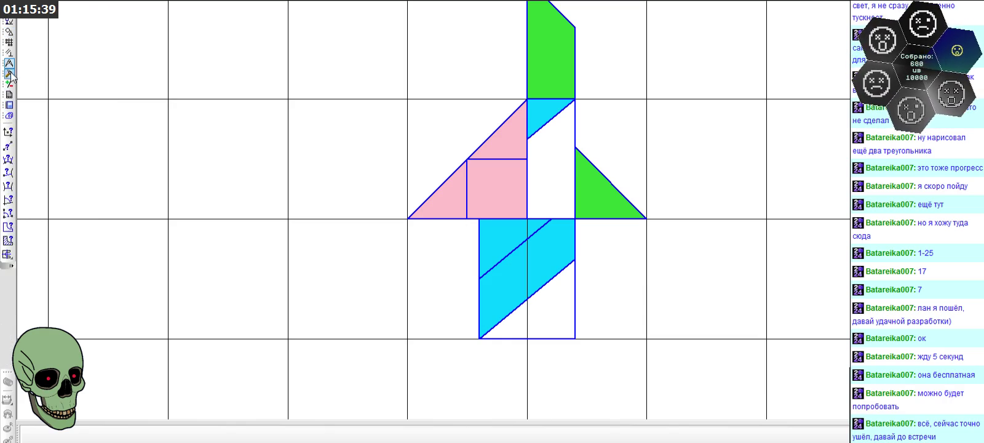
click(8, 240)
click(517, 231)
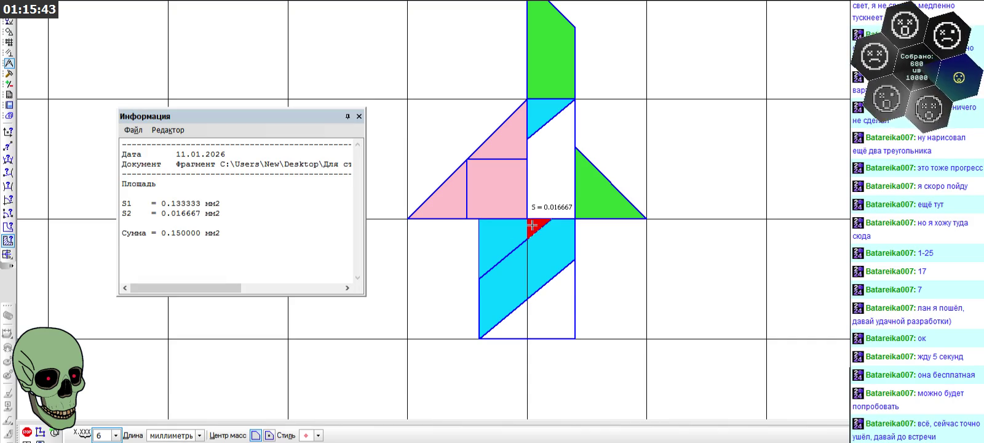
click(359, 117)
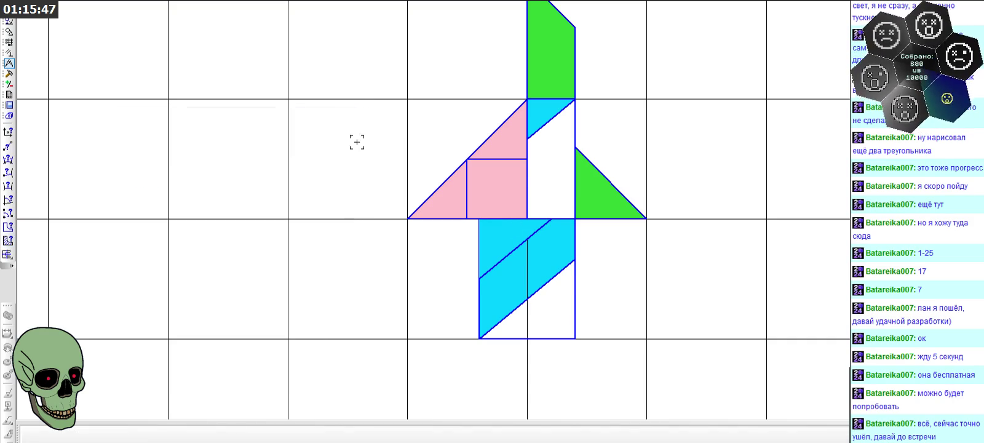
scroll(529, 234, down, 5)
scroll(529, 234, down, 3)
scroll(556, 92, up, 5)
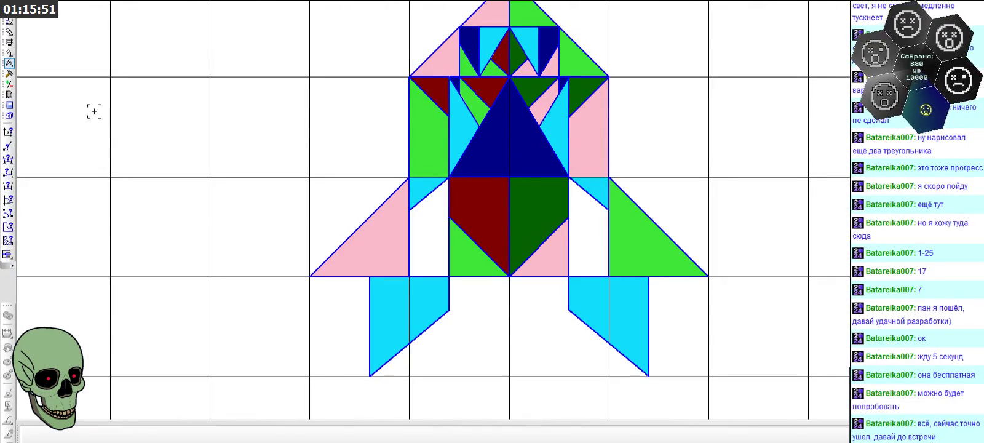
- Measure the triangle beside the large rocket's blue triangle as 0.150000 mm2, then zoom back to the small rocket
click(8, 240)
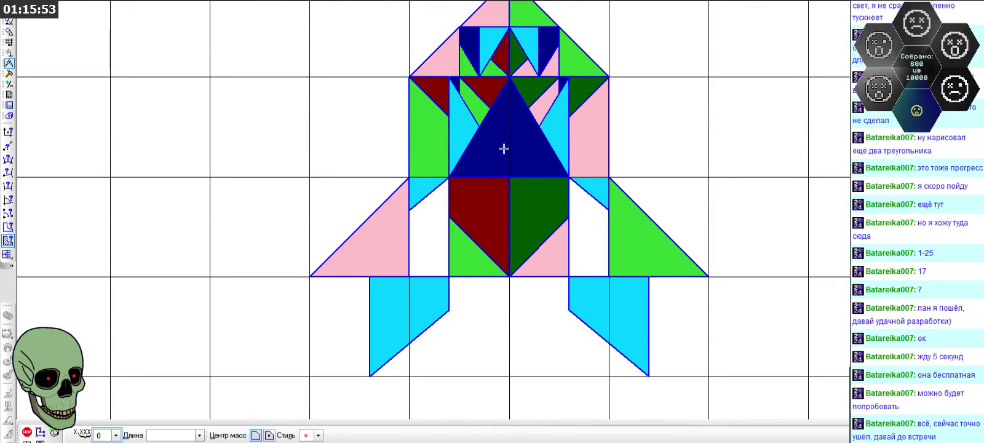
click(464, 137)
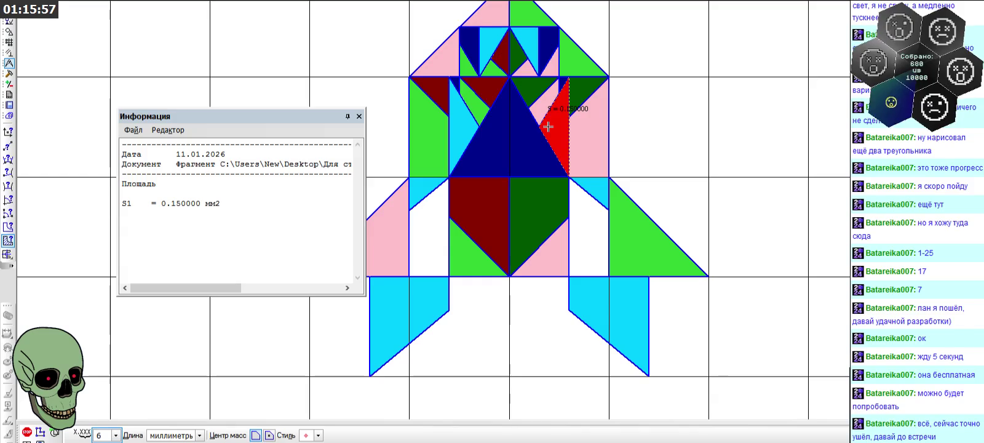
click(359, 116)
key(Escape)
scroll(365, 237, down, 3)
scroll(452, 250, up, 2)
scroll(452, 250, up, 2)
scroll(418, 238, up, 2)
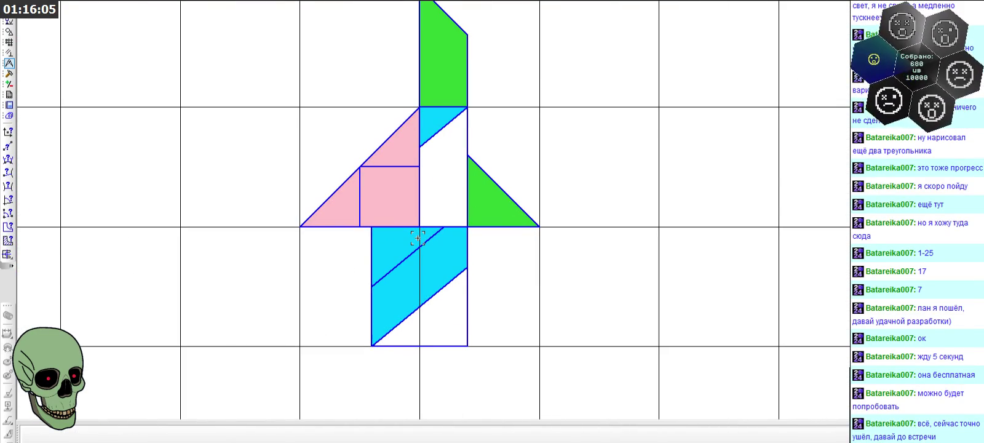
scroll(417, 238, down, 1)
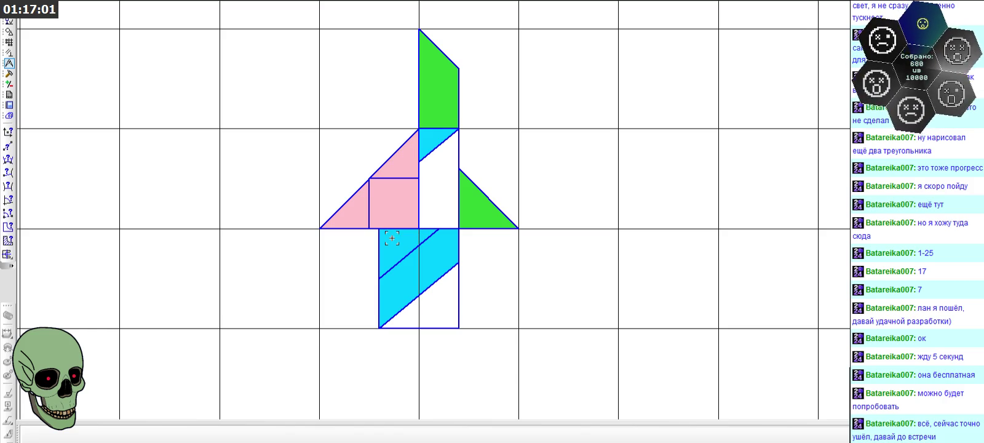
scroll(392, 238, up, 3)
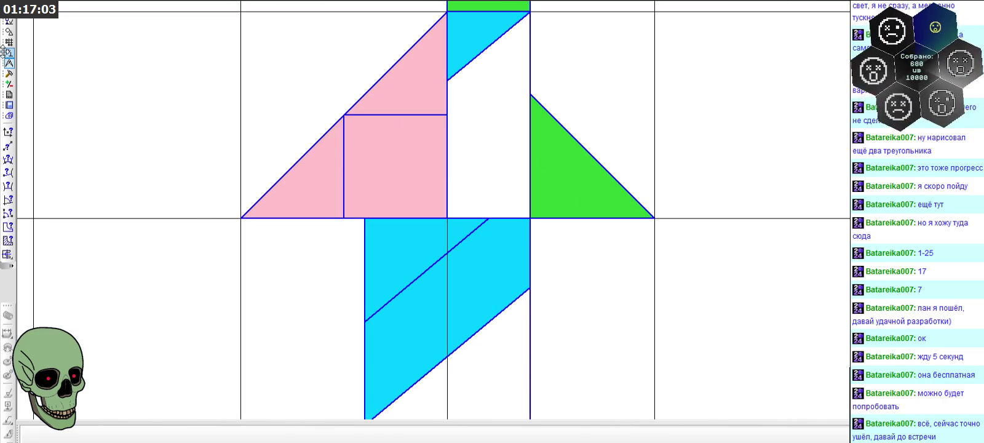
- Start a line segment along the cyan piece's top edge, then abandon it
click(9, 31)
click(7, 160)
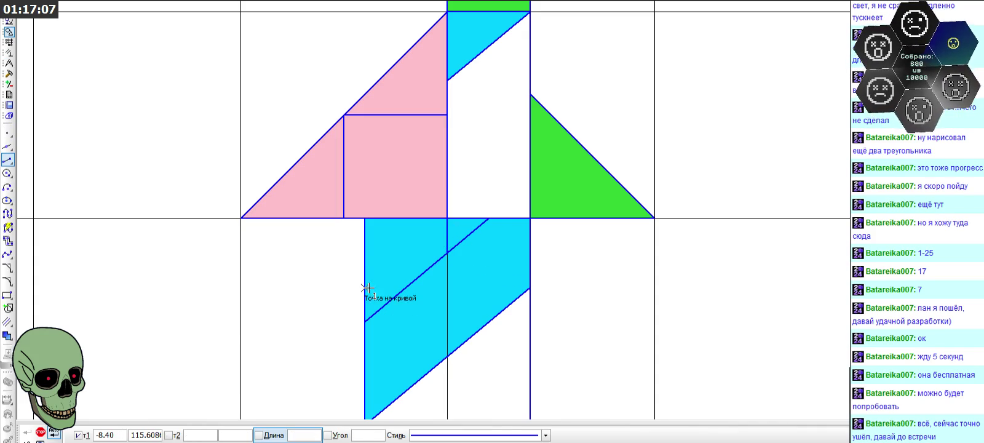
click(364, 319)
click(364, 218)
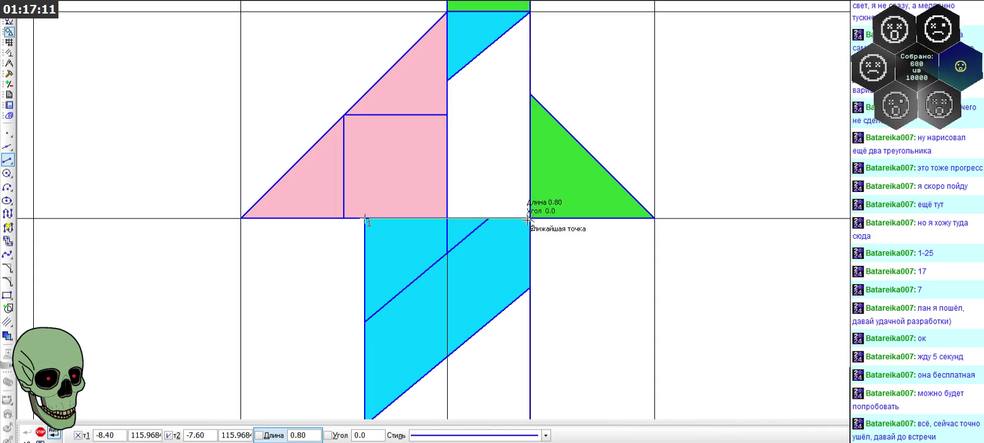
click(39, 432)
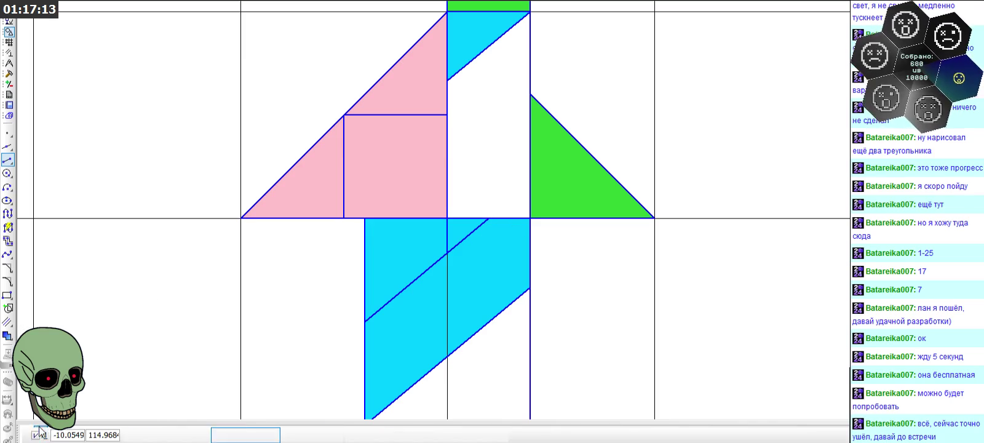
- Copy the cyan triangle's top, left and diagonal edges using its corner as base point, and paste
click(407, 218)
click(364, 261)
click(403, 288)
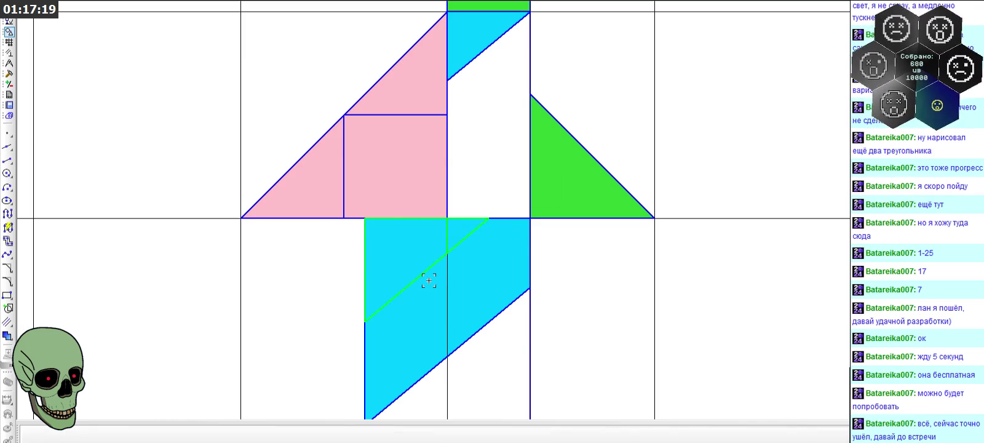
key(ctrl+c)
click(365, 217)
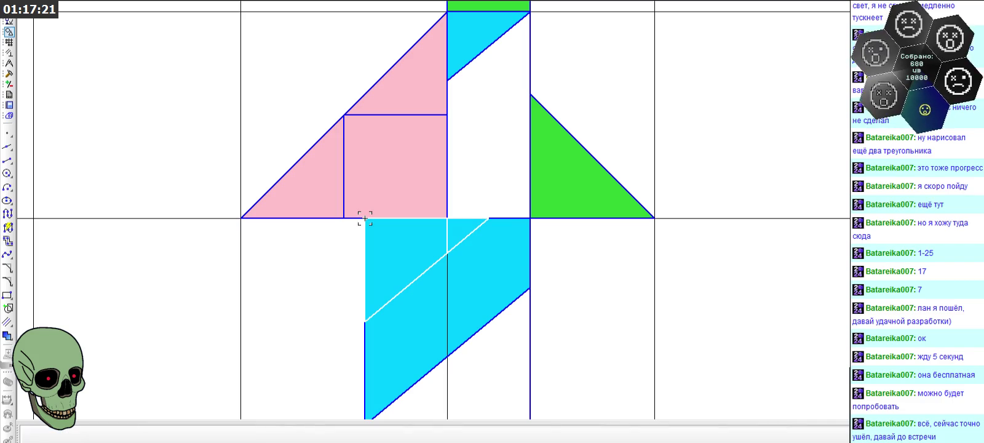
key(ctrl+v)
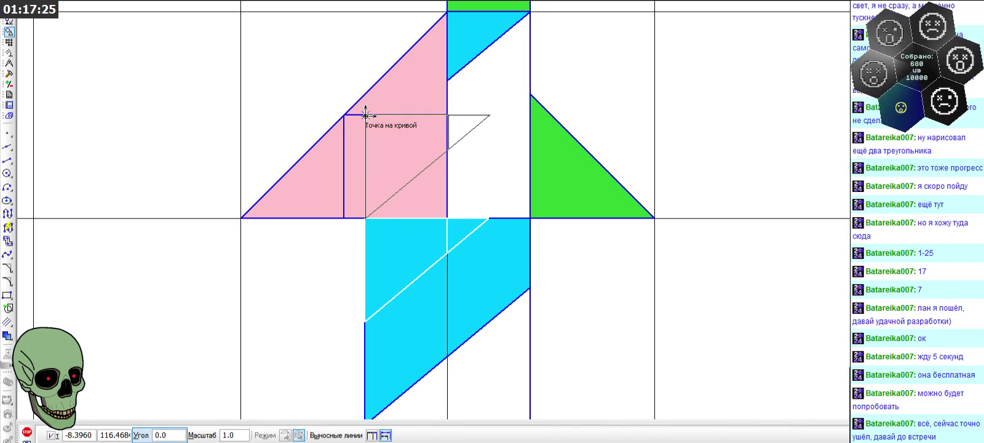
- Place an initial pasted copy of the triangle outline in the drawing
click(365, 115)
scroll(352, 216, up, 2)
scroll(374, 198, up, 4)
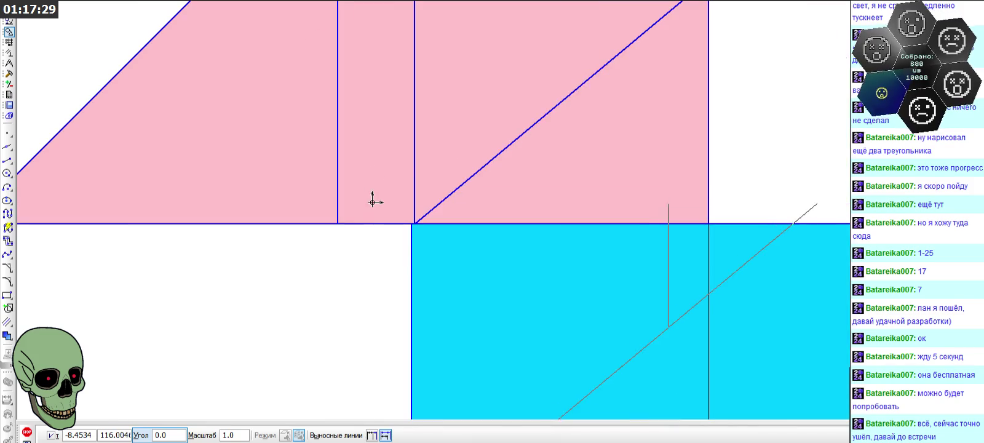
scroll(369, 248, down, 3)
click(7, 161)
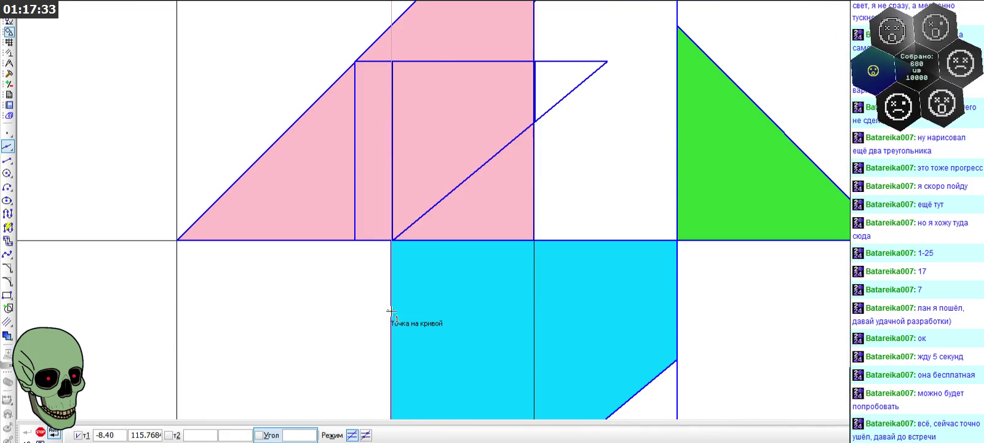
key(Escape)
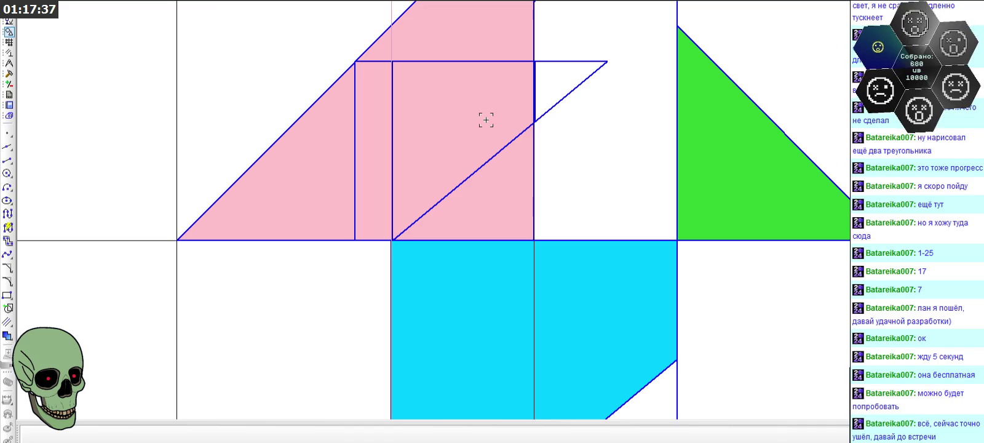
- Undo the leftover helper lines and place the copied triangle at the intersection over the pink triangle
key(ctrl+z)
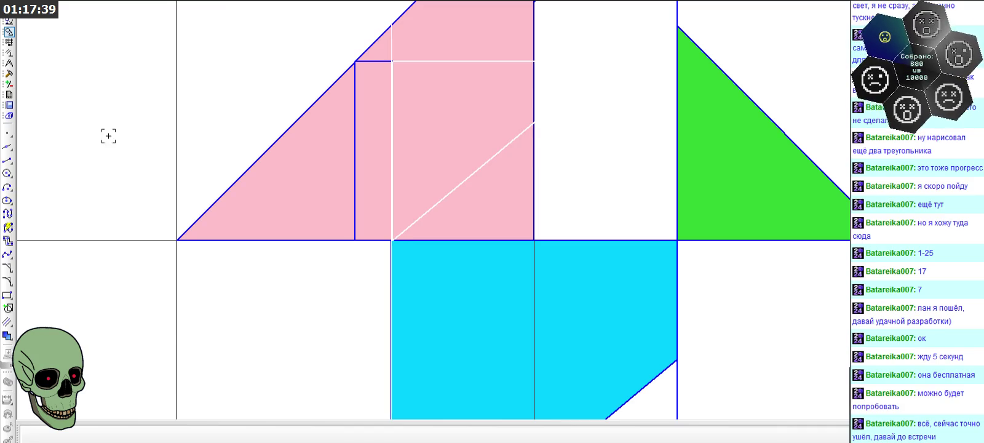
click(8, 147)
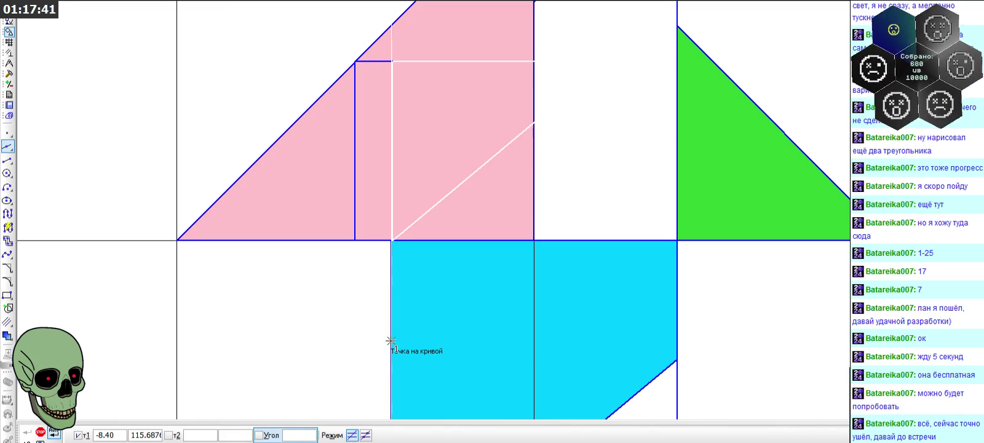
key(Escape)
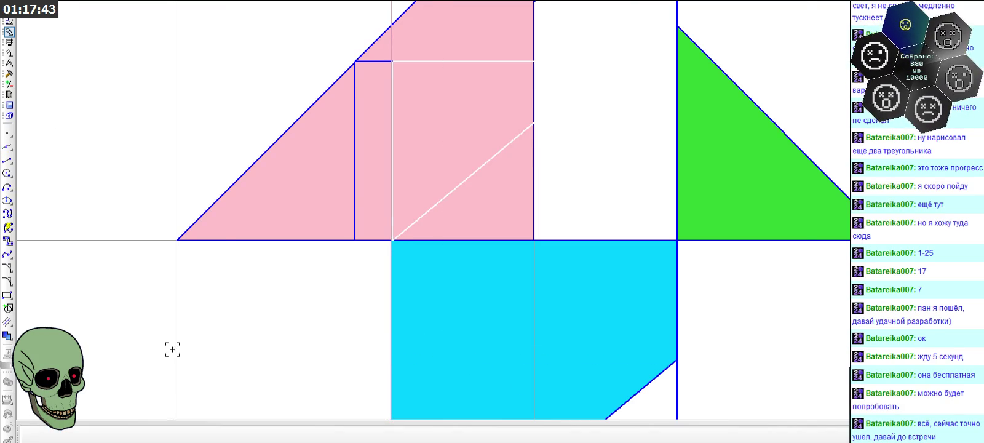
scroll(379, 206, down, 1)
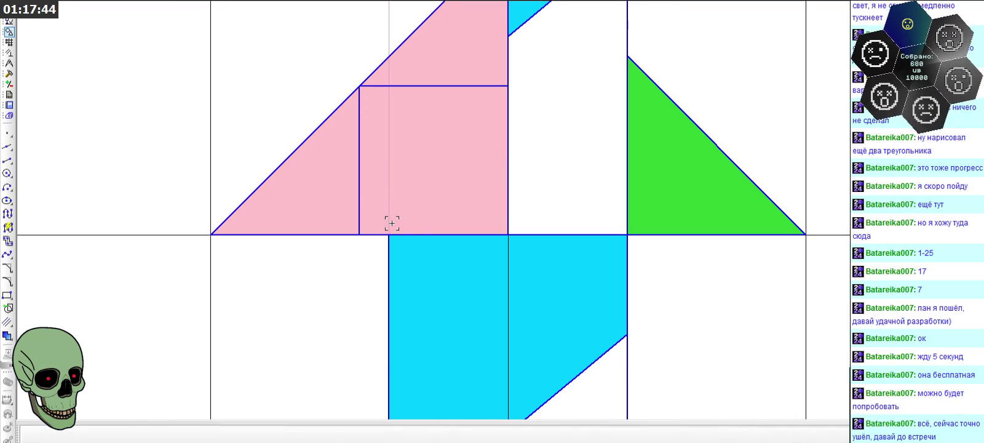
click(390, 89)
scroll(479, 197, down, 1)
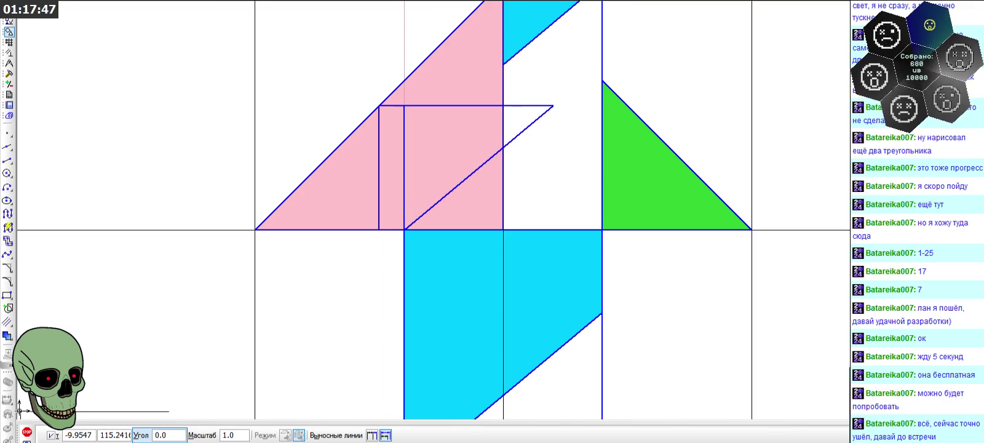
key(Escape)
scroll(503, 74, up, 2)
- Select the triangle's horizontal, vertical and diagonal edges, then clear the selection
click(532, 126)
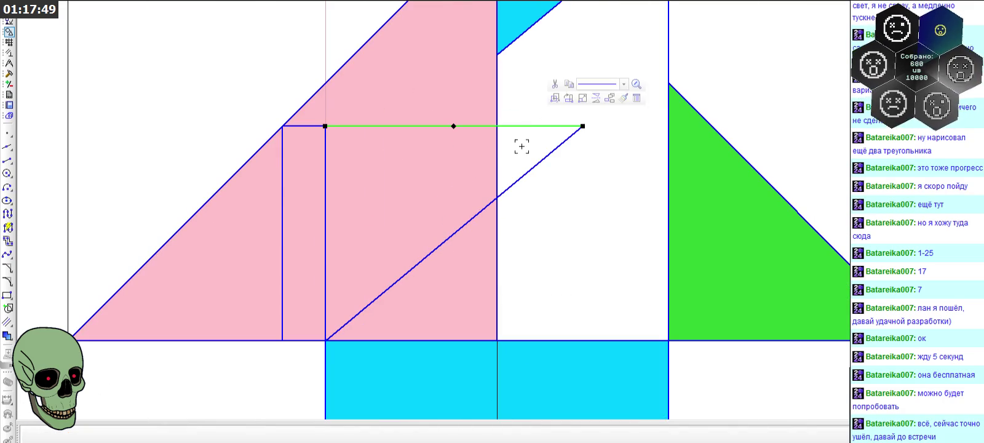
click(498, 165)
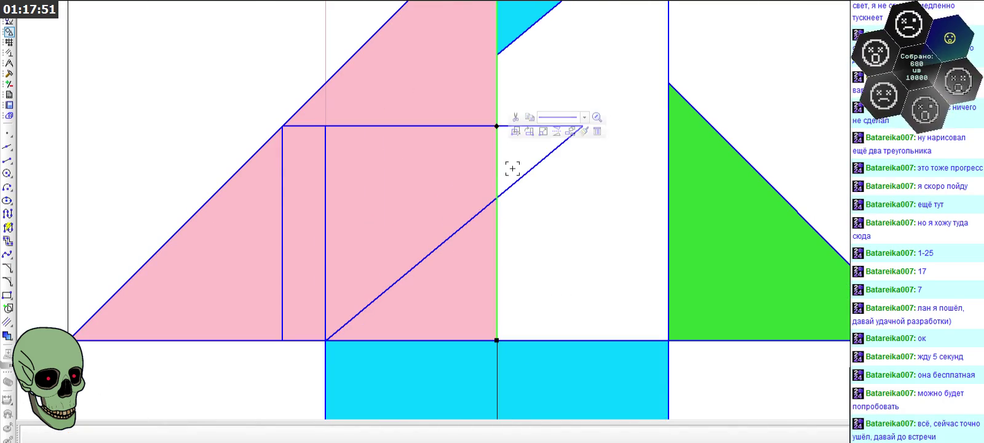
click(497, 161)
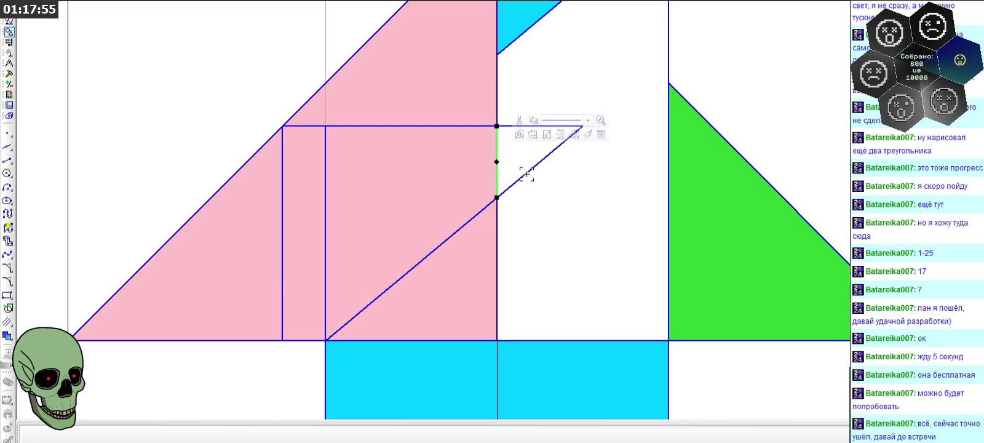
click(527, 173)
click(548, 198)
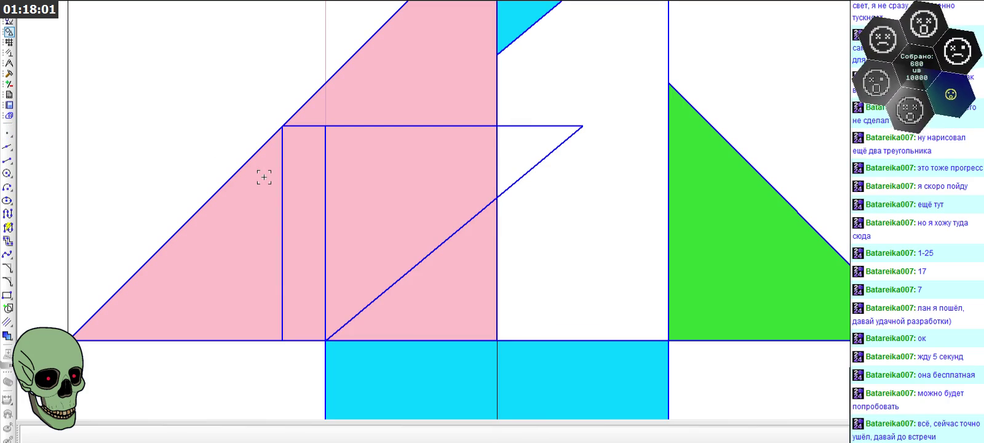
click(8, 160)
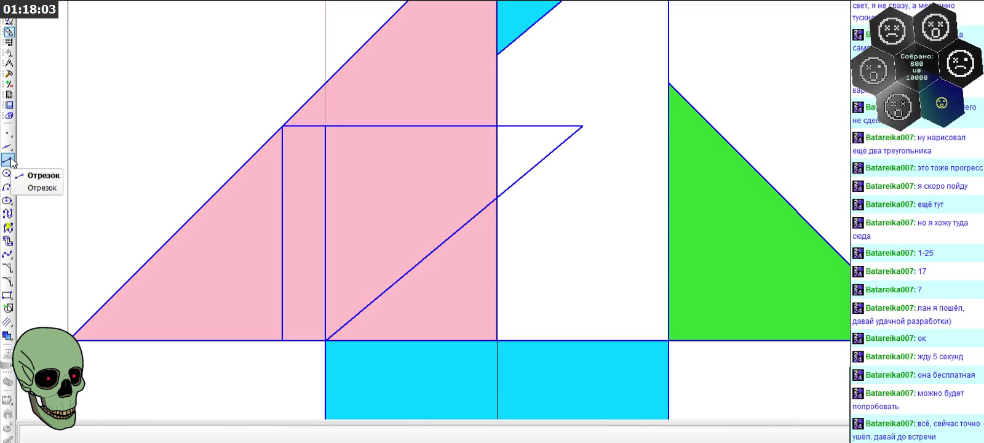
- Outline the protruding tip as a small triangle with a 0.20 top edge and 0.1667 vertical edge, then select it
click(499, 198)
scroll(567, 226, down, 3)
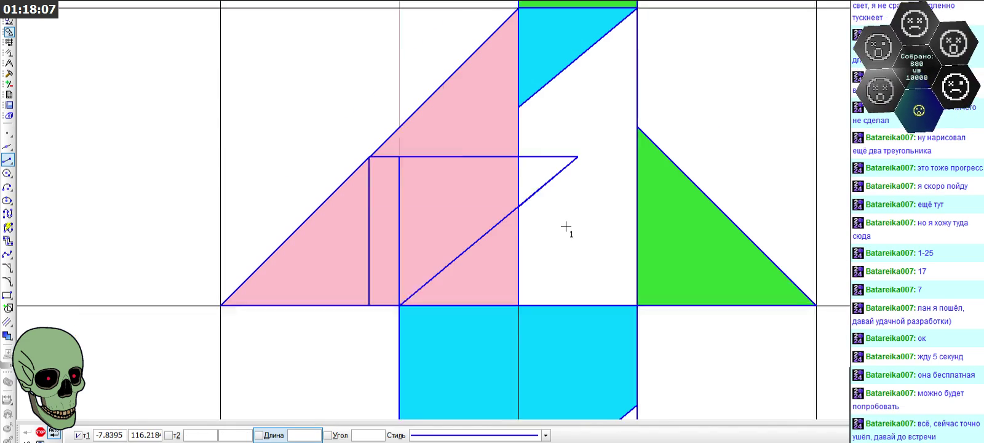
click(578, 168)
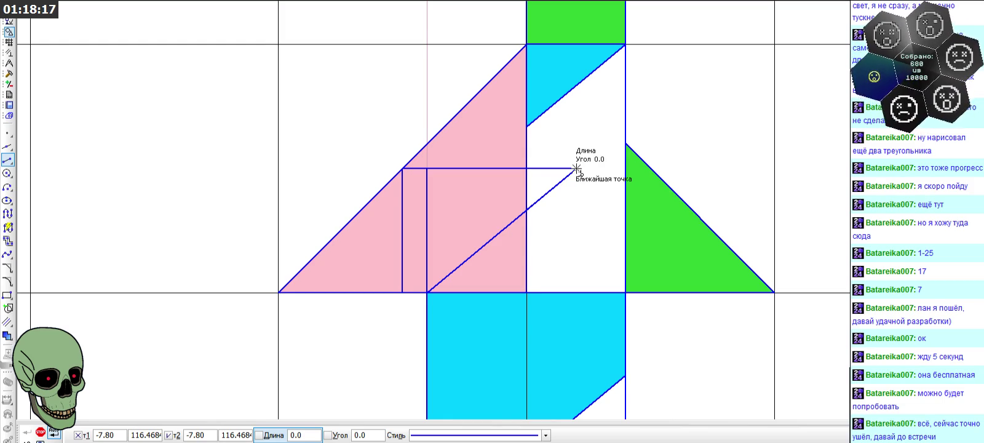
click(527, 168)
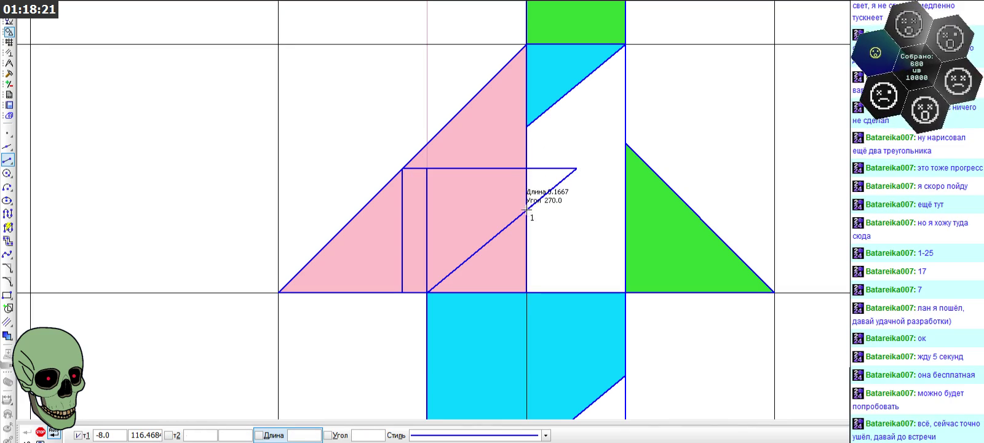
click(40, 432)
scroll(512, 230, up, 3)
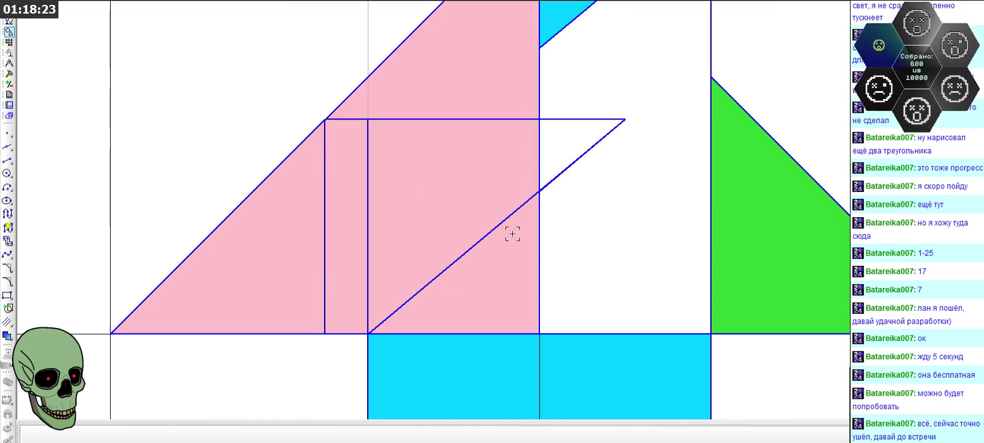
click(550, 174)
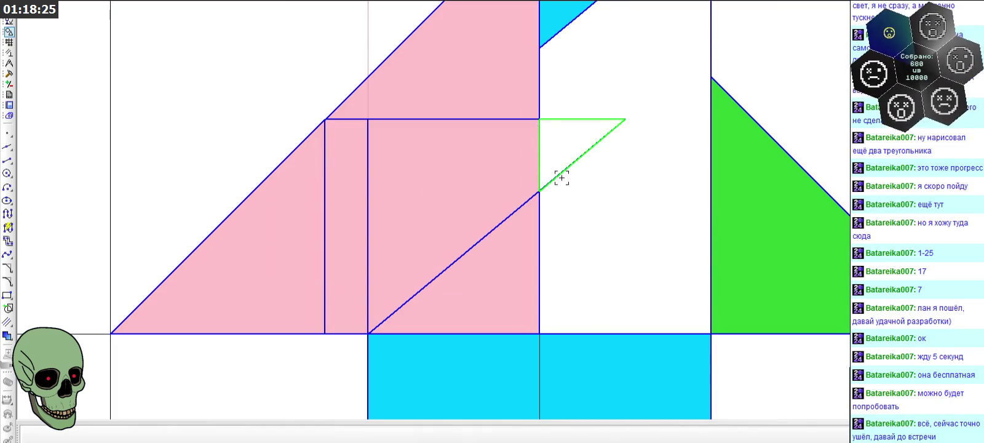
- Shift the small triangle from its top corner, zero horizontal offset, into the cyan band beneath the green nose
click(10, 74)
click(8, 132)
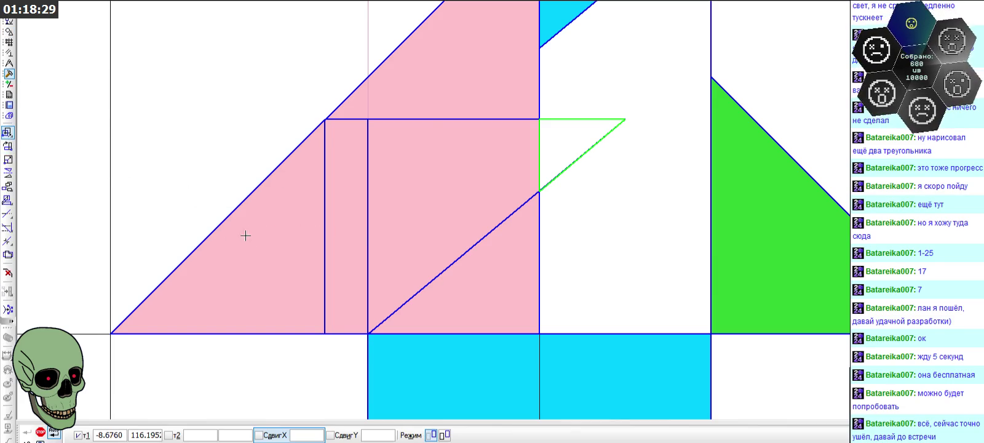
click(539, 119)
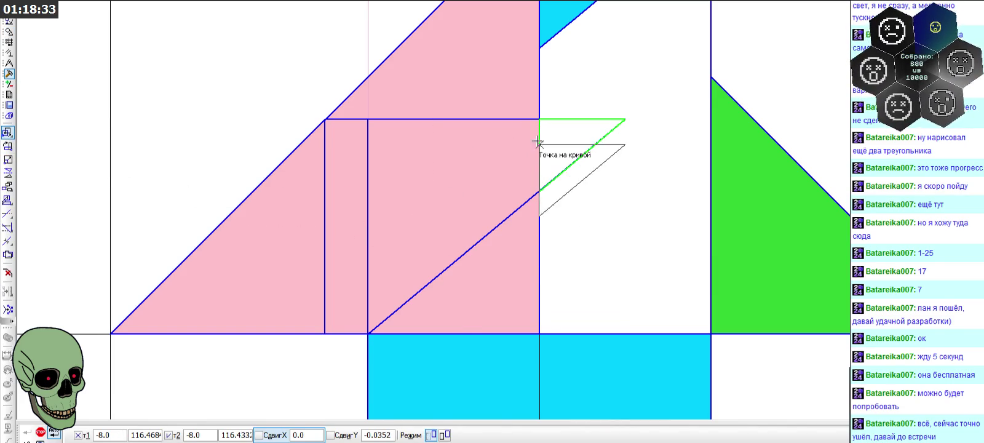
text(-0.25)
key(Return)
key(BackSpace)
key(Return)
double_click(375, 435)
key(BackSpace)
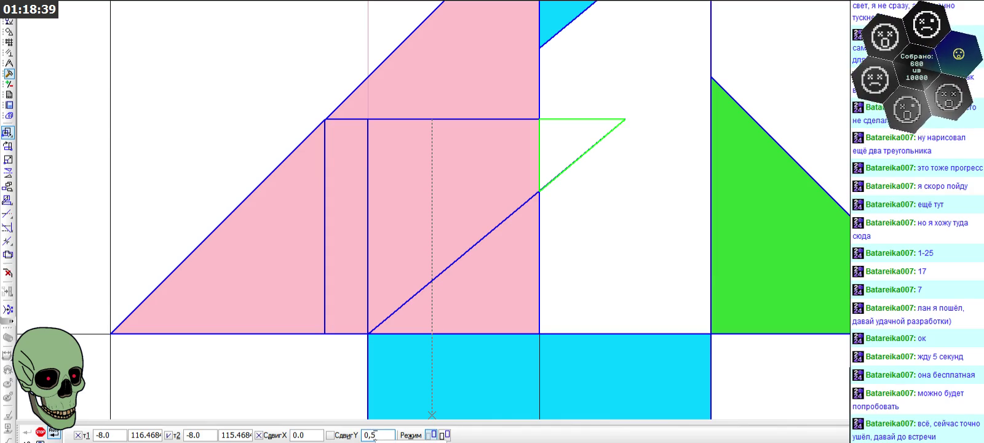
key(Return)
scroll(520, 231, down, 1)
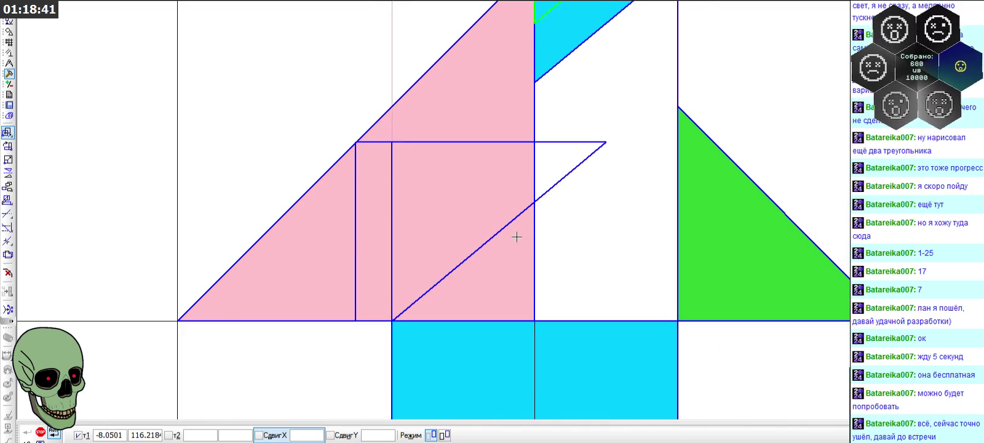
scroll(561, 211, down, 1)
scroll(561, 204, down, 1)
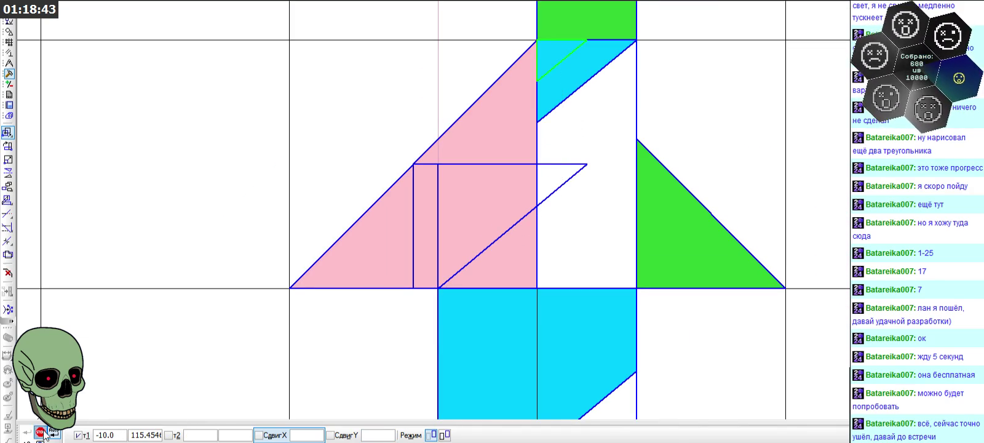
key(Escape)
scroll(566, 188, up, 1)
click(567, 192)
click(558, 224)
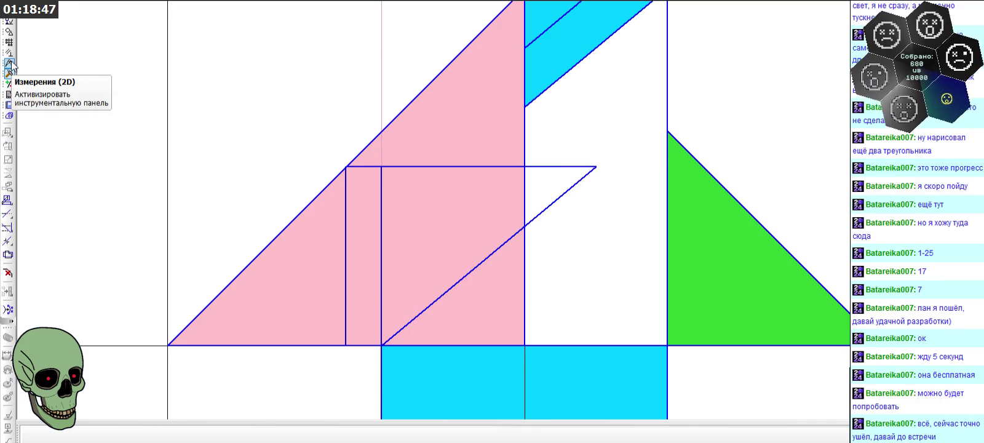
- Trim the diagonal and horizontal stubs sticking out past the vertical line
click(7, 214)
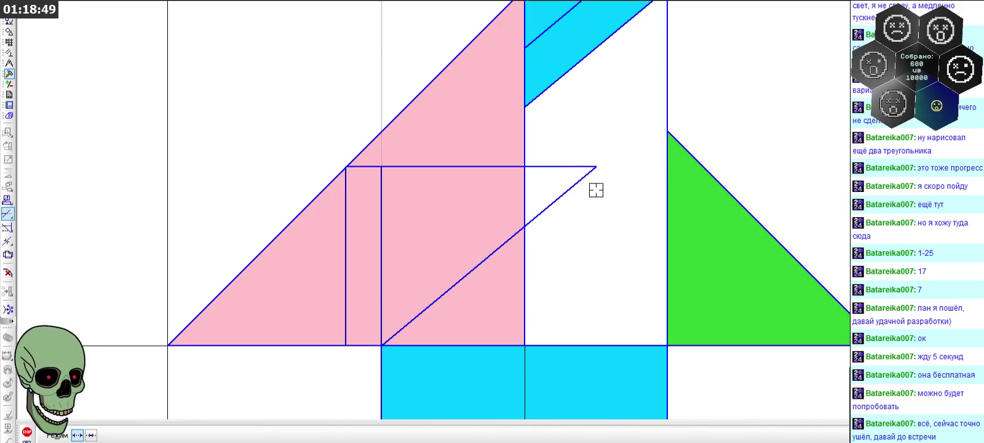
click(568, 190)
click(562, 167)
scroll(546, 213, down, 1)
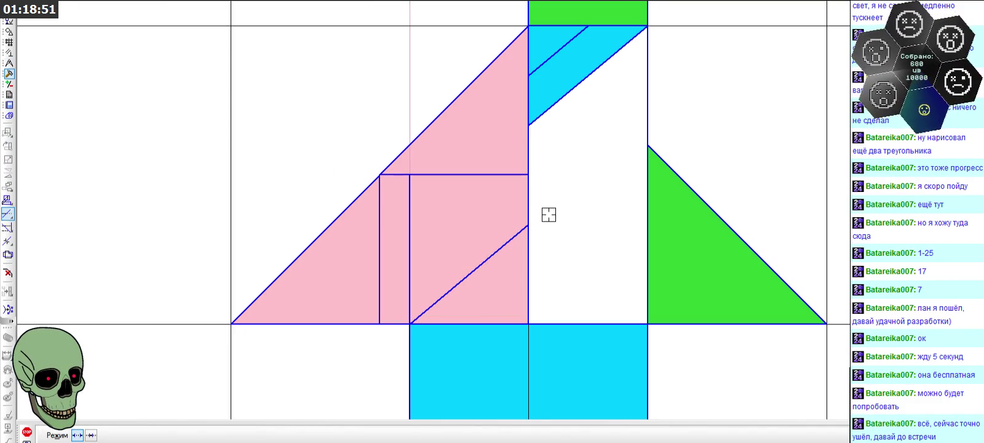
scroll(560, 179, down, 1)
scroll(566, 172, down, 1)
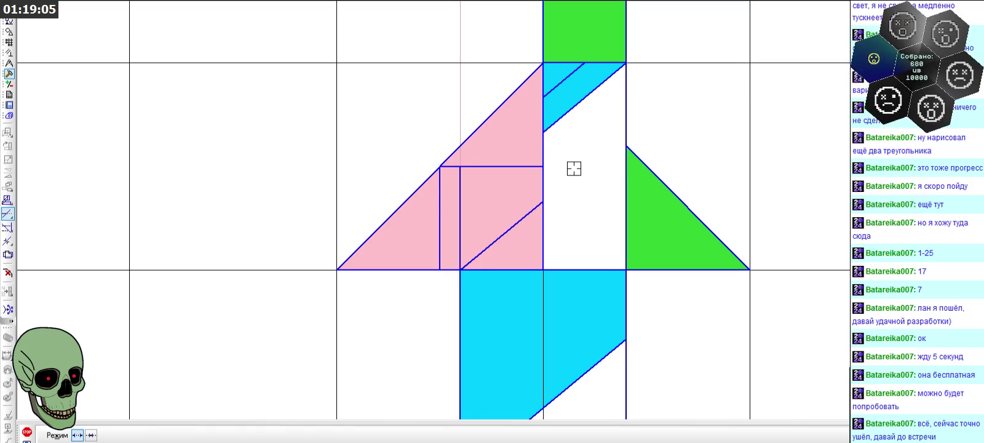
scroll(574, 168, down, 1)
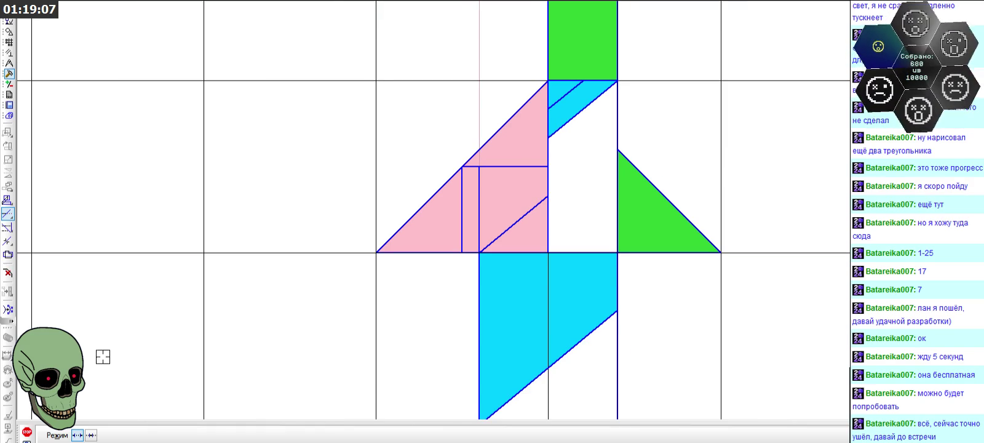
- Delete the green fill, the top and bottom blue fills and the remaining fills, then zoom out
key(Escape)
click(511, 187)
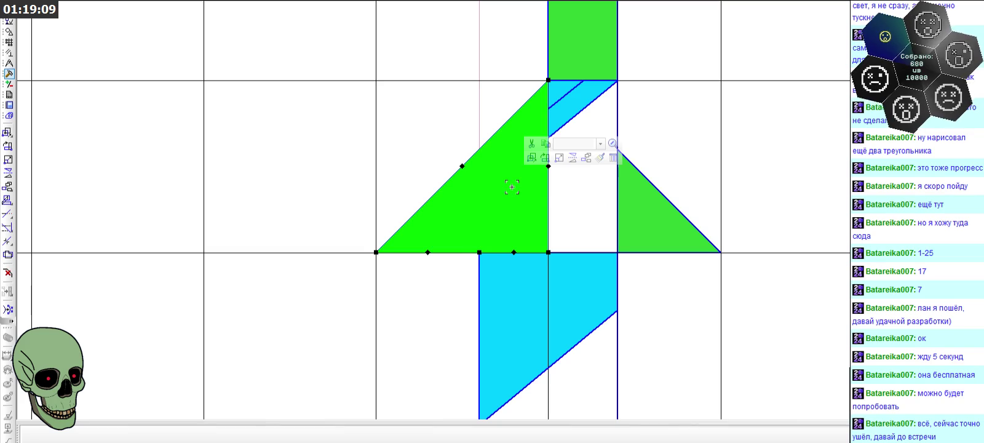
key(Delete)
scroll(501, 169, down, 1)
click(552, 126)
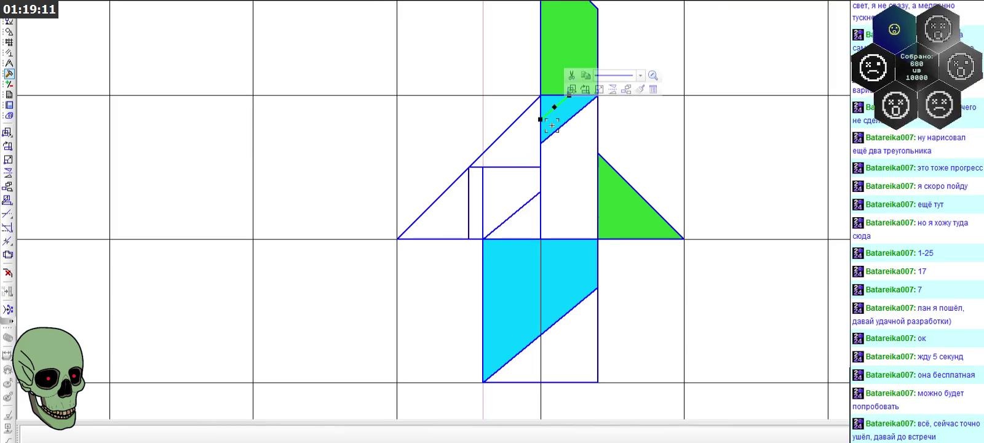
shift+click(556, 261)
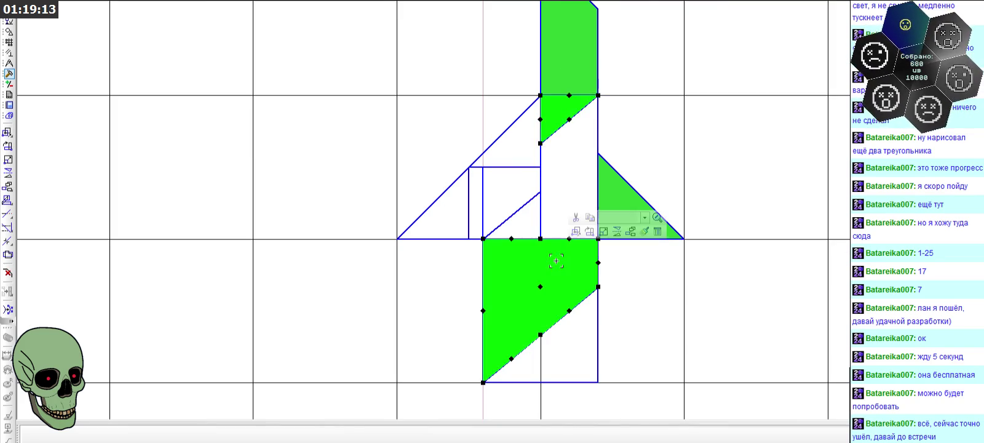
key(Delete)
click(630, 220)
key(Delete)
scroll(534, 166, down, 1)
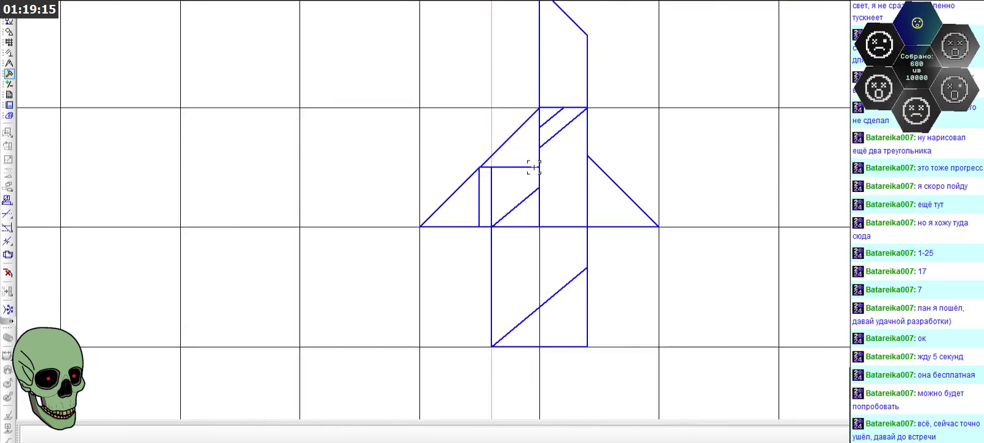
scroll(534, 166, down, 1)
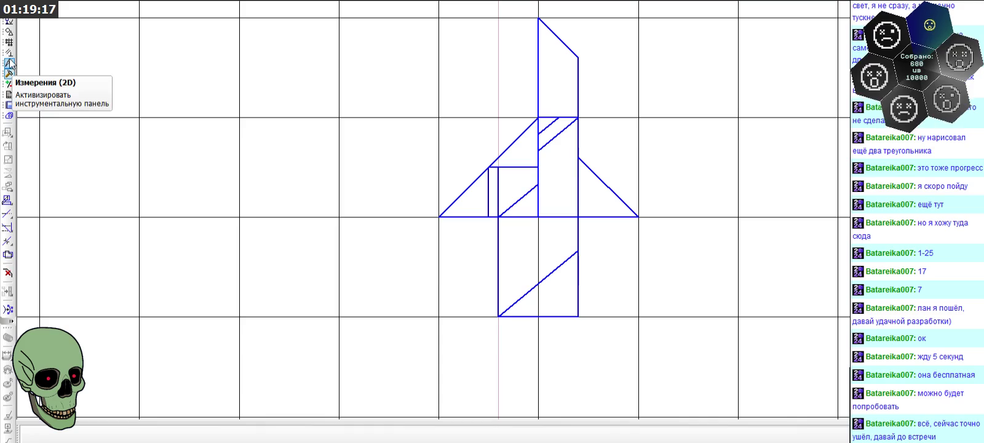
- Fill the rocket's upper-left triangle with pink
click(10, 30)
click(7, 335)
click(161, 435)
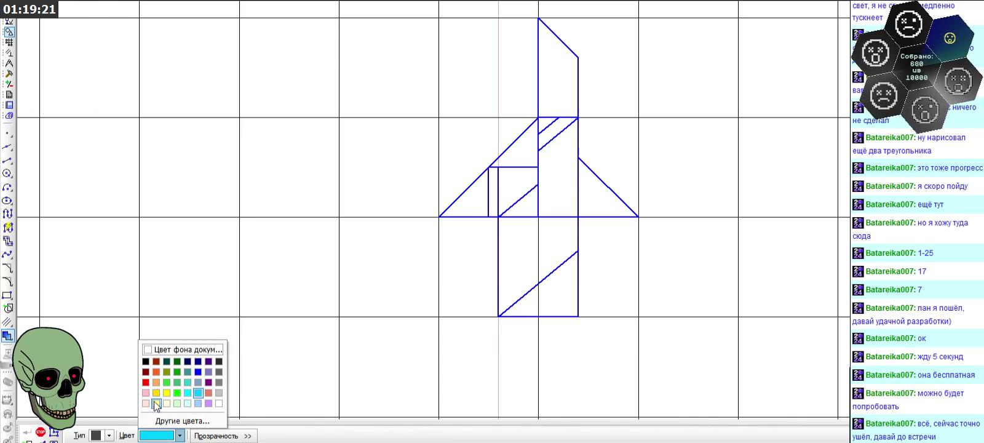
click(146, 393)
scroll(555, 206, up, 1)
click(484, 136)
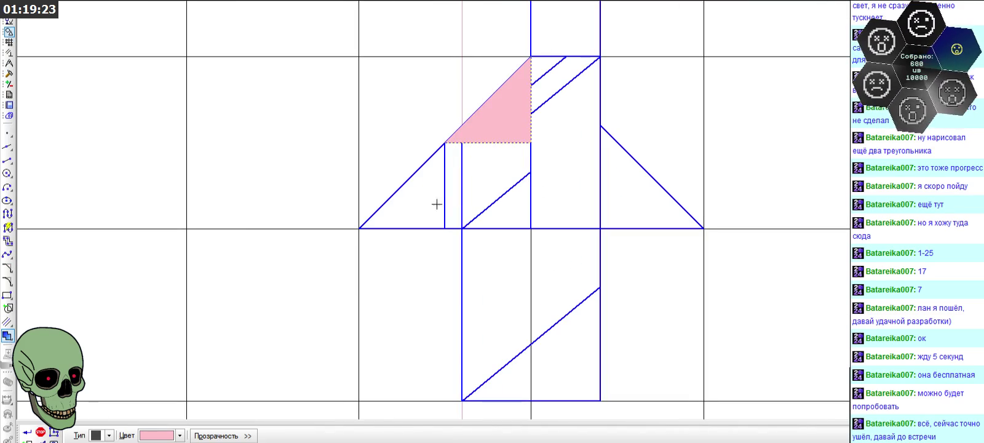
click(27, 432)
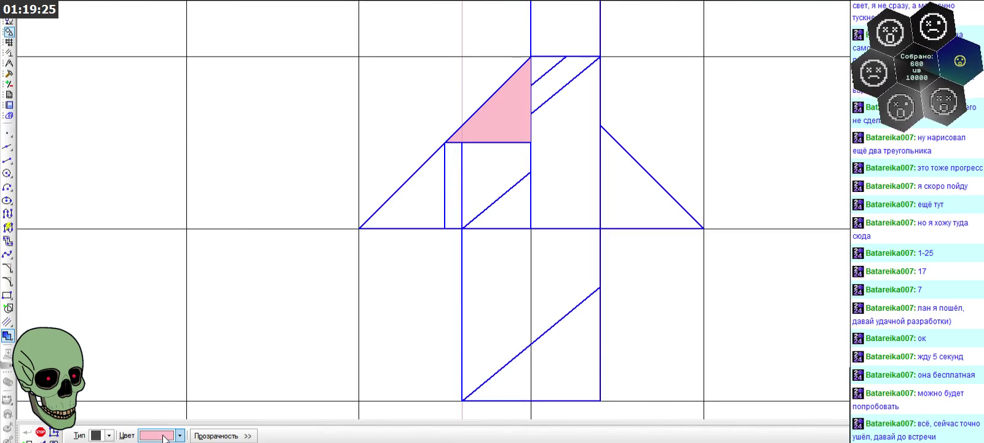
- Fill the middle quadrilateral and the small top triangle light blue
click(163, 436)
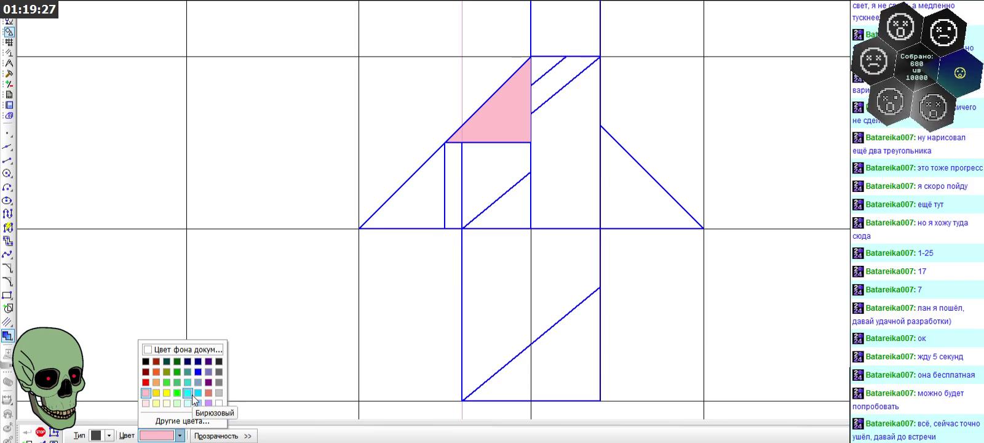
click(197, 394)
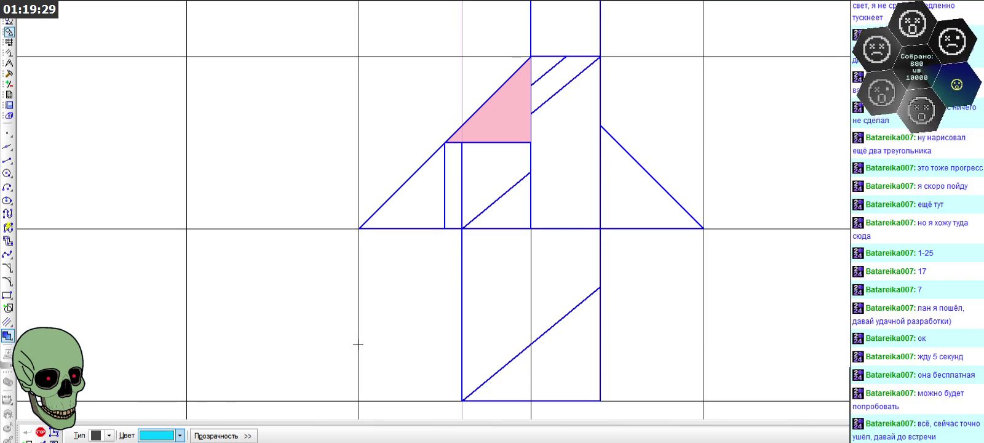
click(496, 183)
click(539, 71)
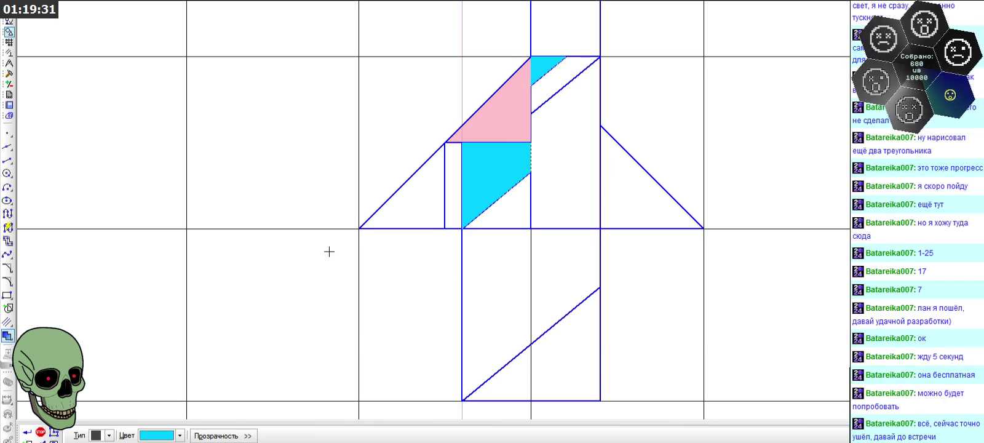
click(28, 432)
scroll(507, 150, down, 3)
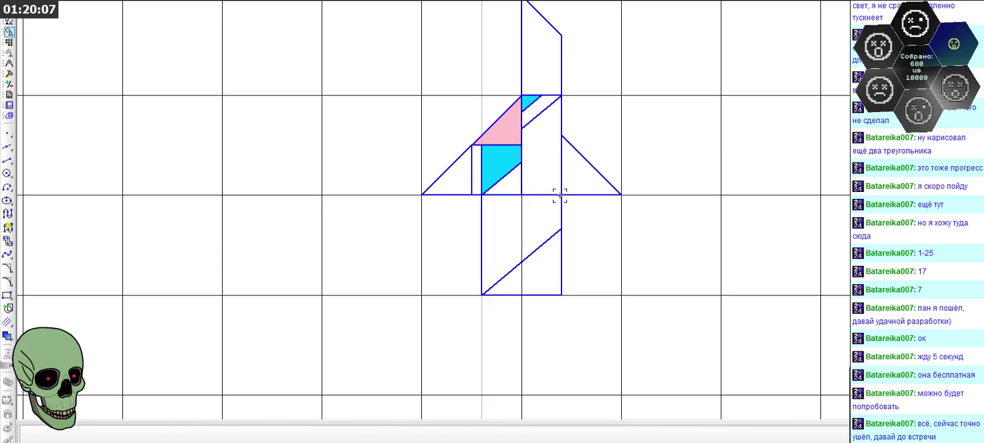
- Begin a line segment at the corner where the nose's slanted edge meets the right side, then cancel it
scroll(560, 195, down, 1)
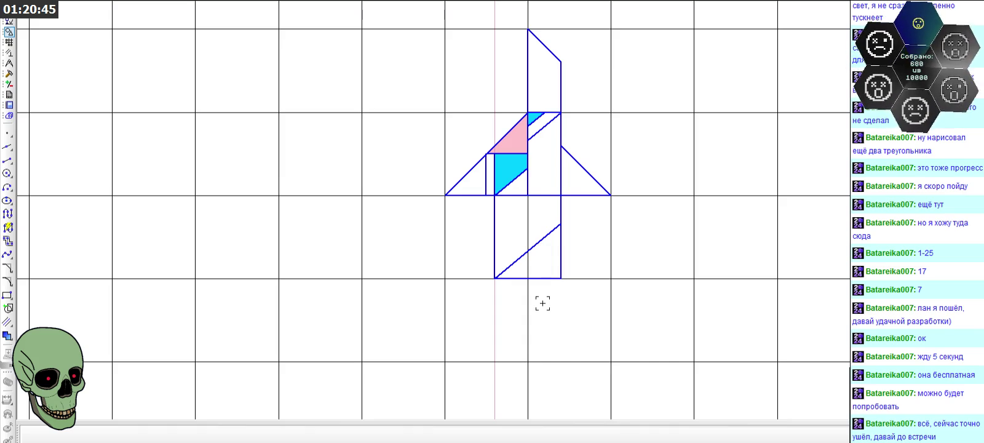
scroll(547, 47, up, 2)
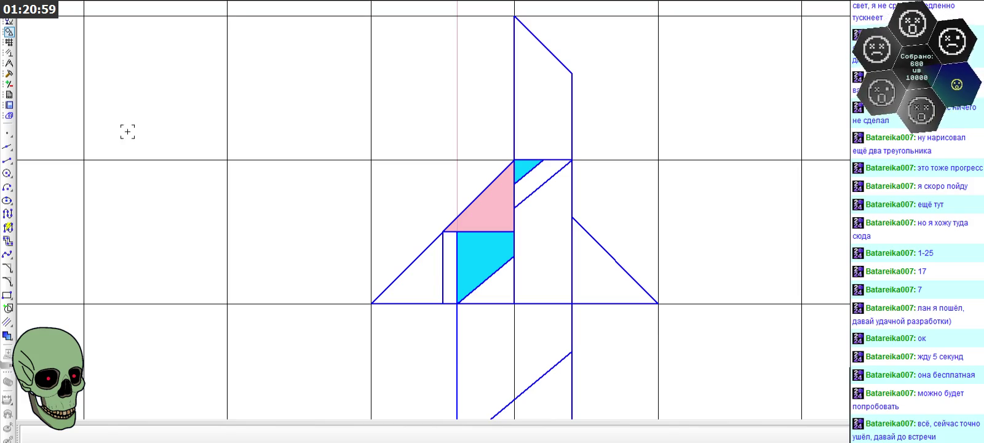
click(7, 160)
click(572, 74)
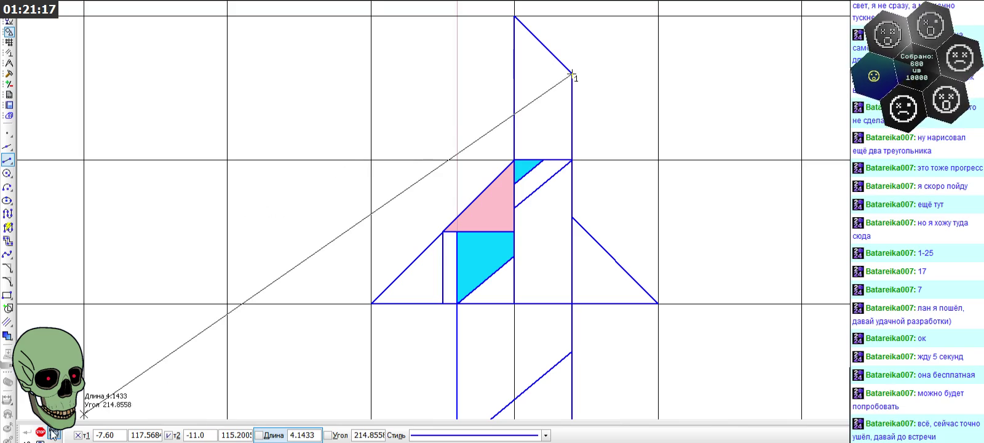
key(Escape)
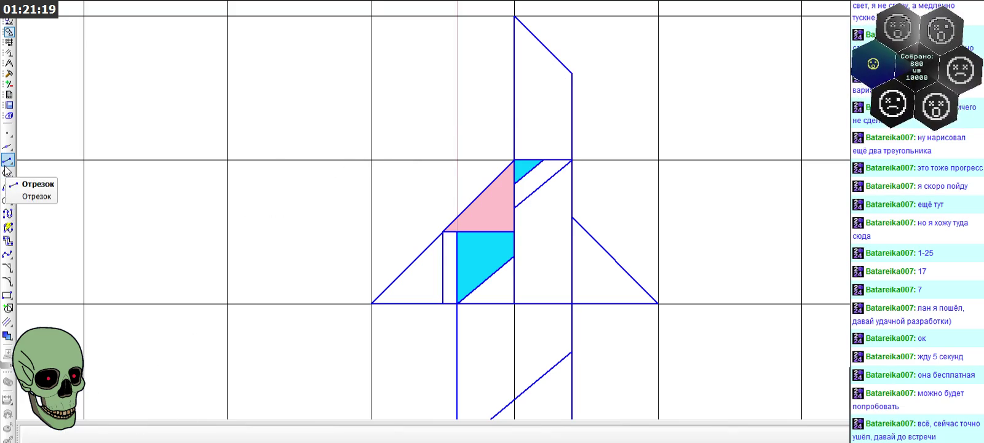
- Draw a 0.5-long line straight down from the nose tip
click(7, 160)
text(0,5)
key(Return)
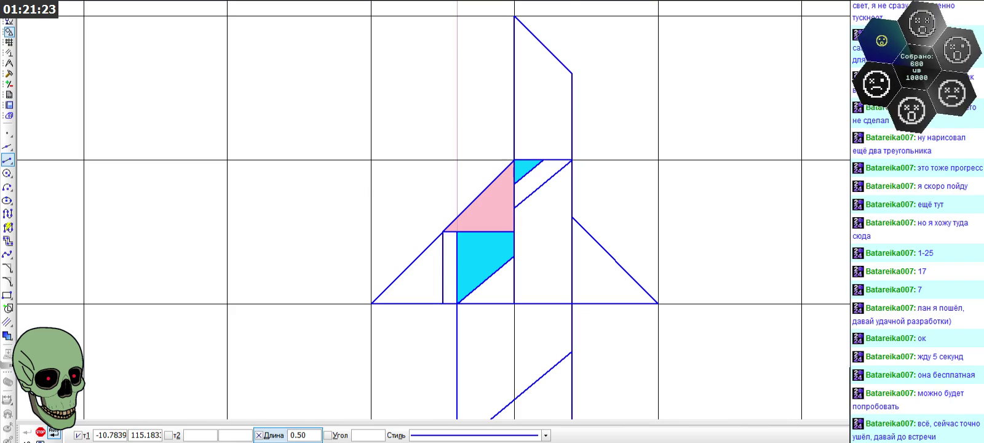
click(515, 17)
click(516, 83)
- Draw a 1.0-long horizontal line across the nose from its end and begin trimming the overhang
click(515, 93)
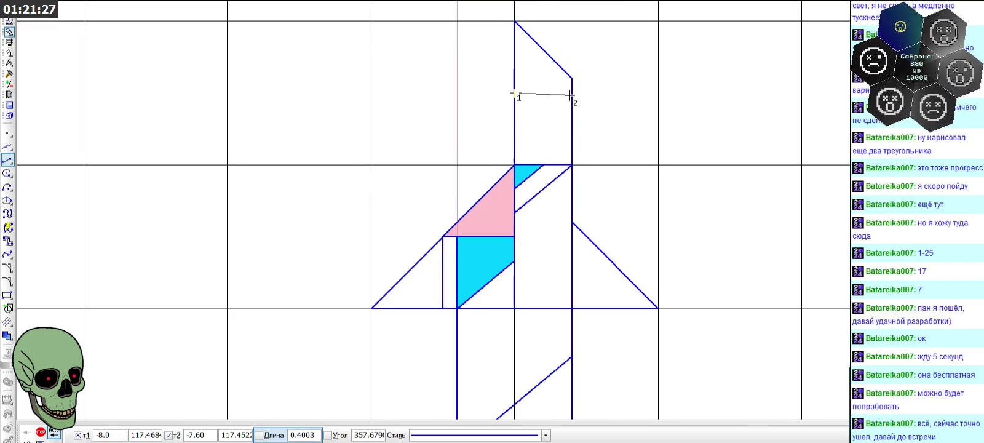
text(1)
key(Return)
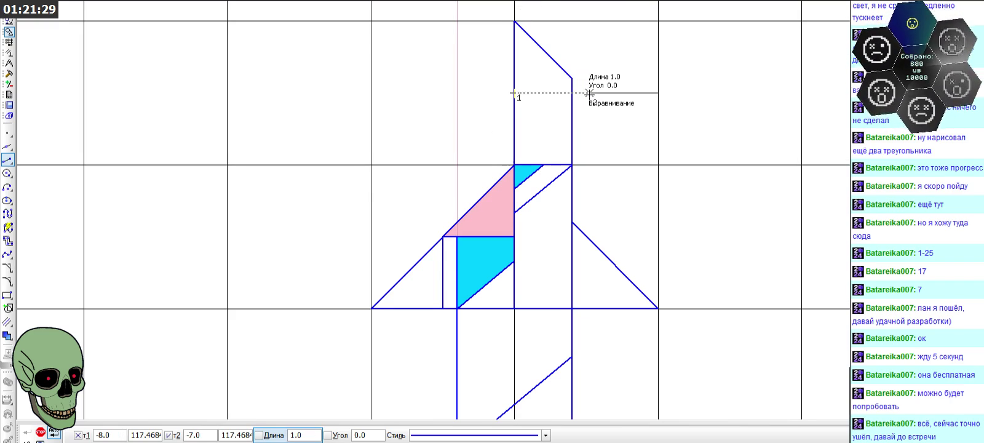
click(585, 94)
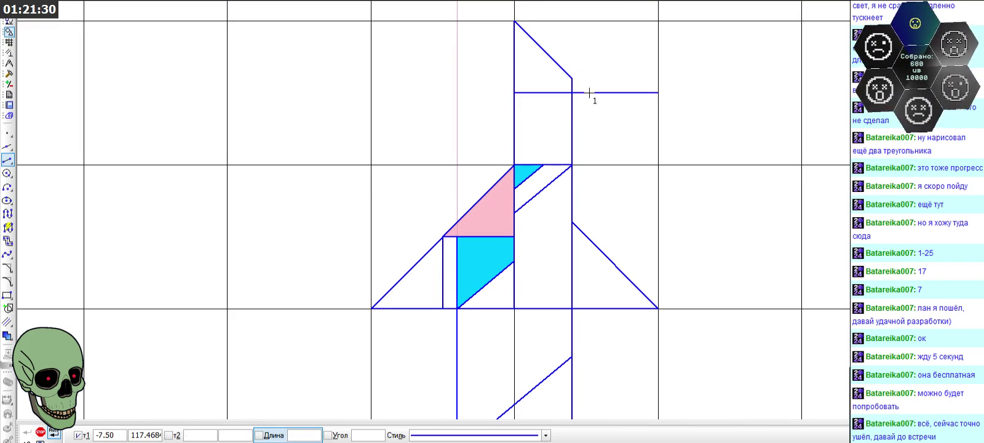
click(9, 74)
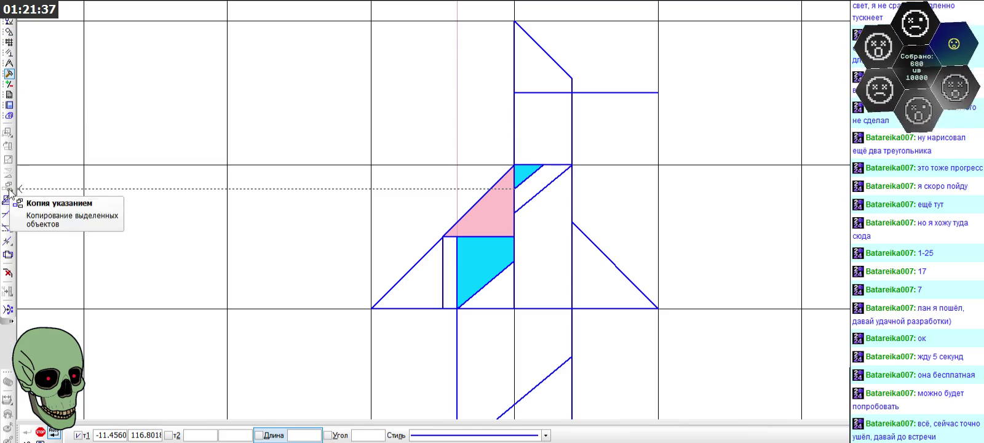
click(8, 213)
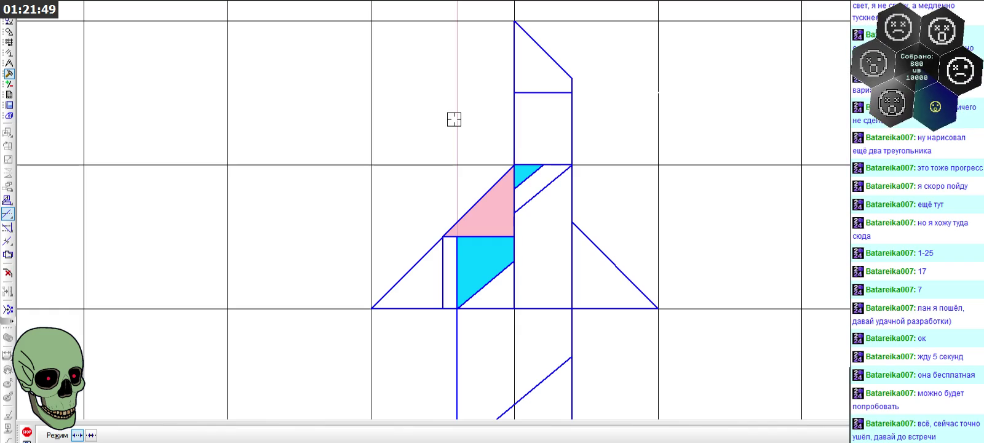
scroll(454, 119, down, 1)
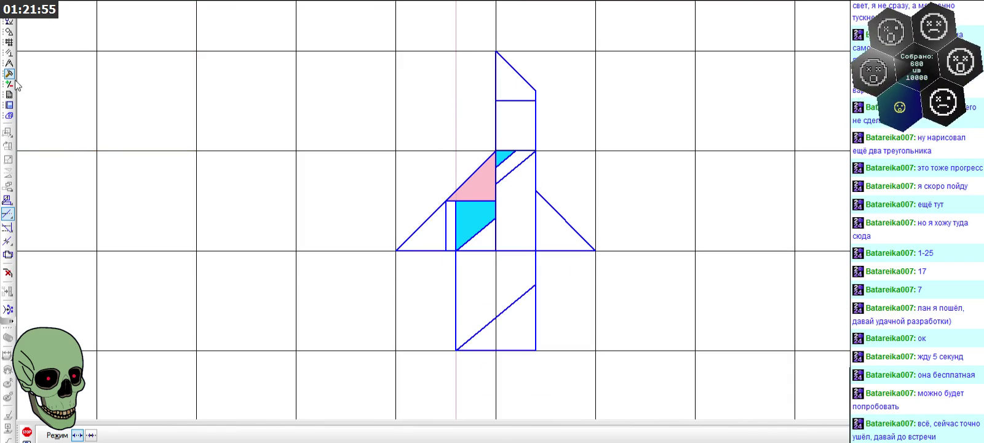
- Draw a horizontal line from the right vertical edge out beside the wing
click(9, 31)
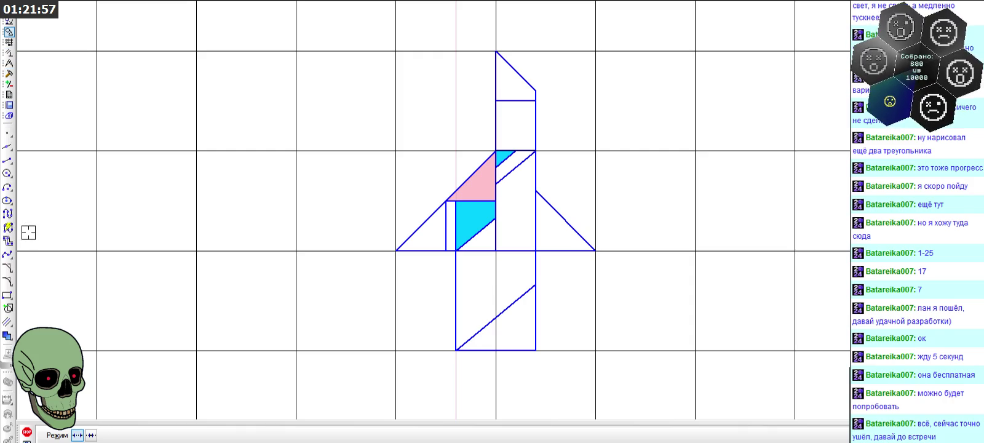
click(8, 160)
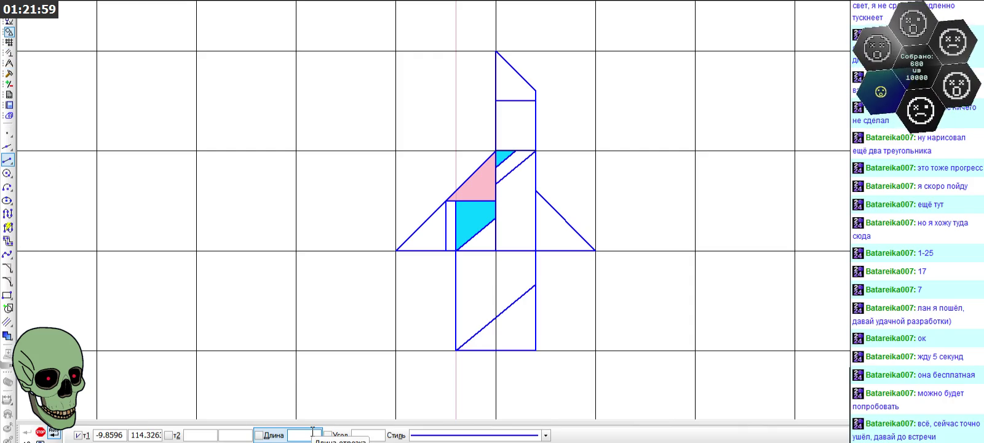
text(1/10)
key(Return)
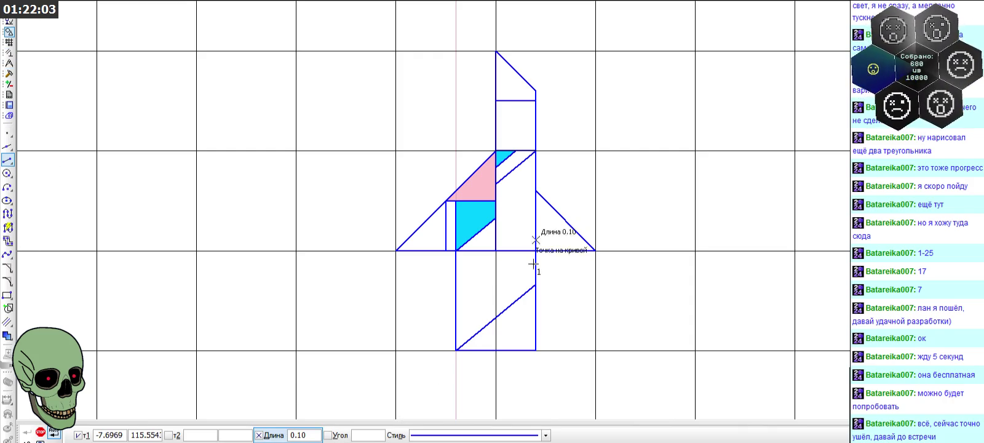
scroll(546, 131, up, 4)
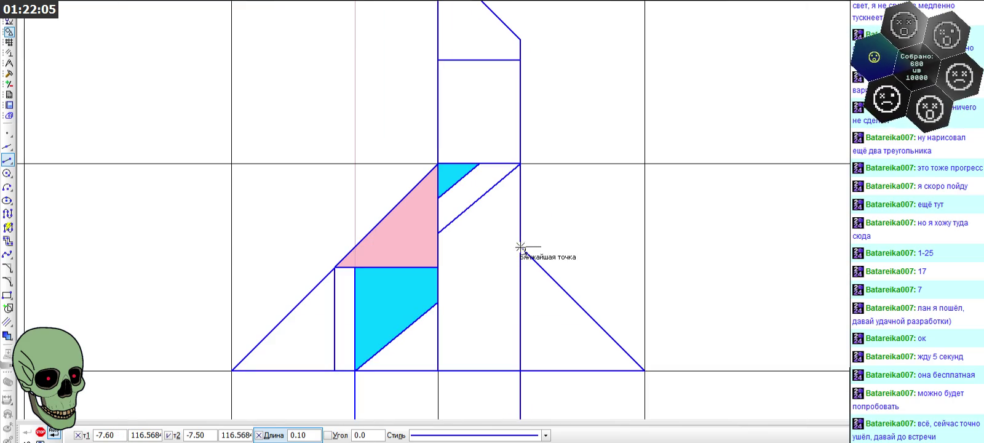
click(472, 335)
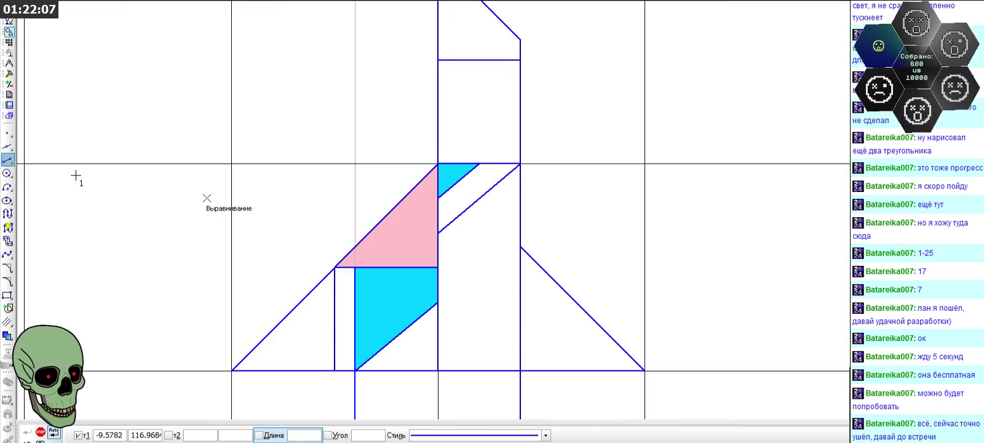
click(520, 269)
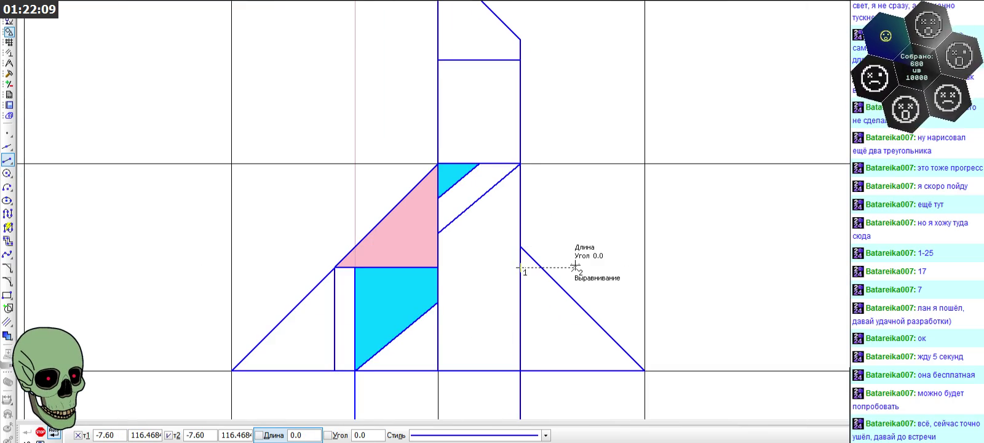
key(Escape)
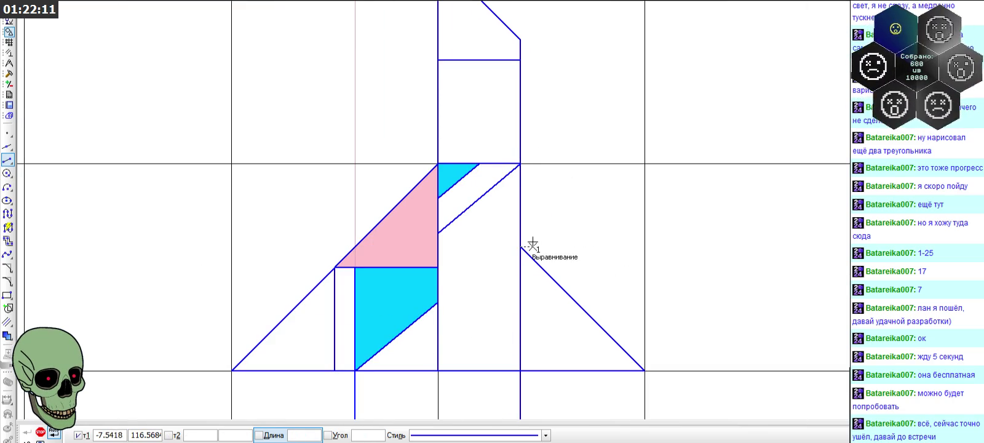
click(521, 267)
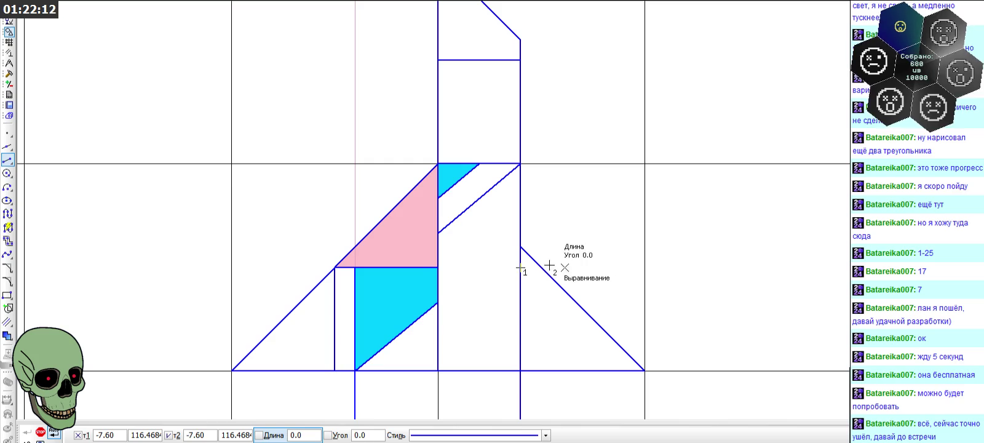
click(661, 268)
click(8, 74)
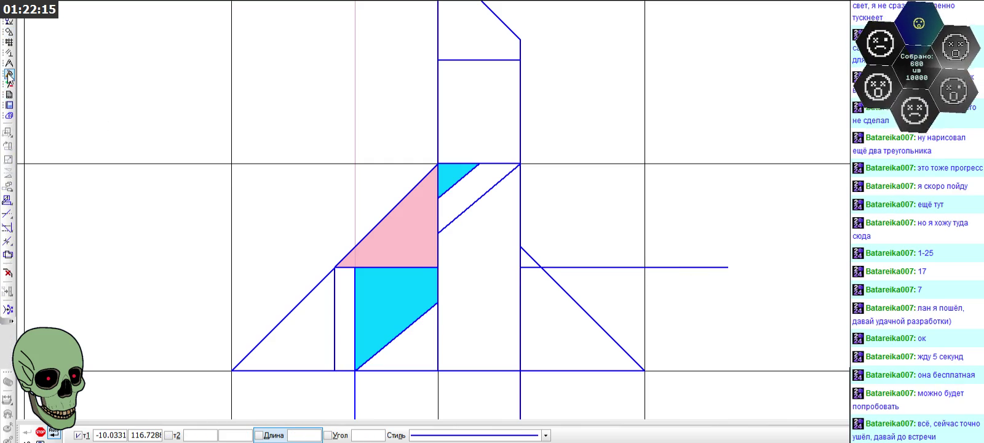
- Trim the new horizontal line back to a short stub
click(8, 214)
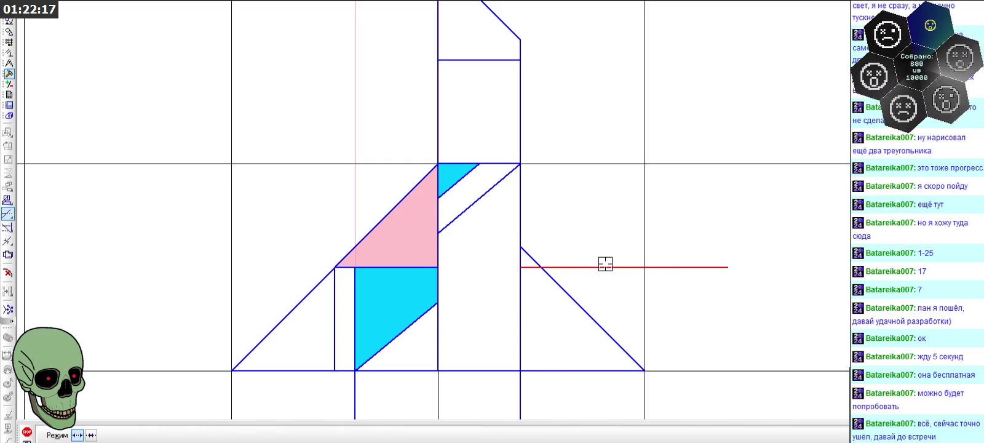
click(671, 267)
scroll(600, 257, down, 1)
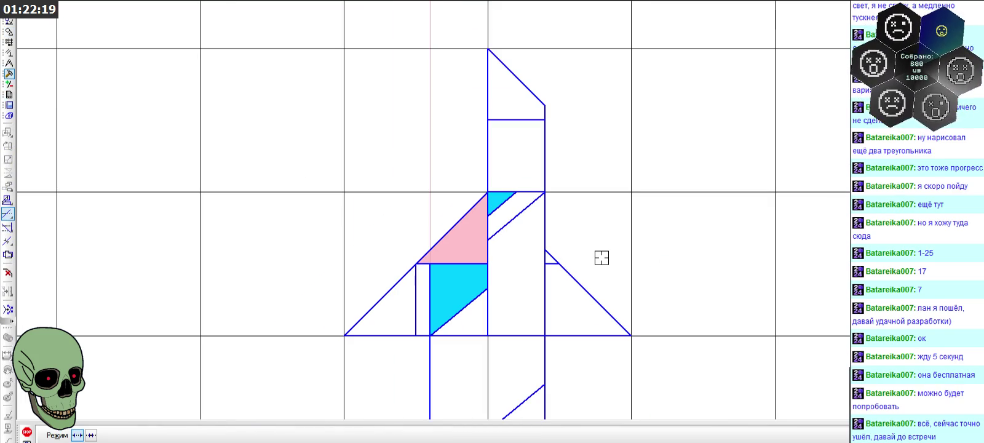
click(9, 31)
click(8, 160)
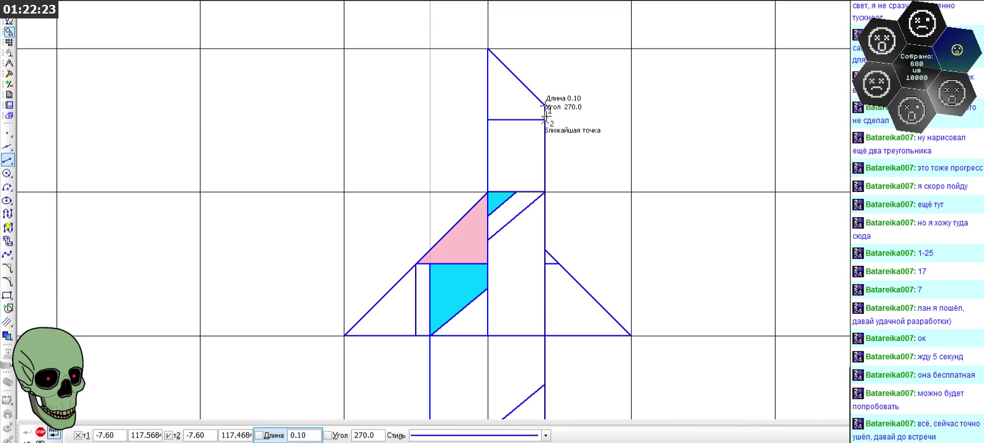
key(Escape)
scroll(537, 220, down, 1)
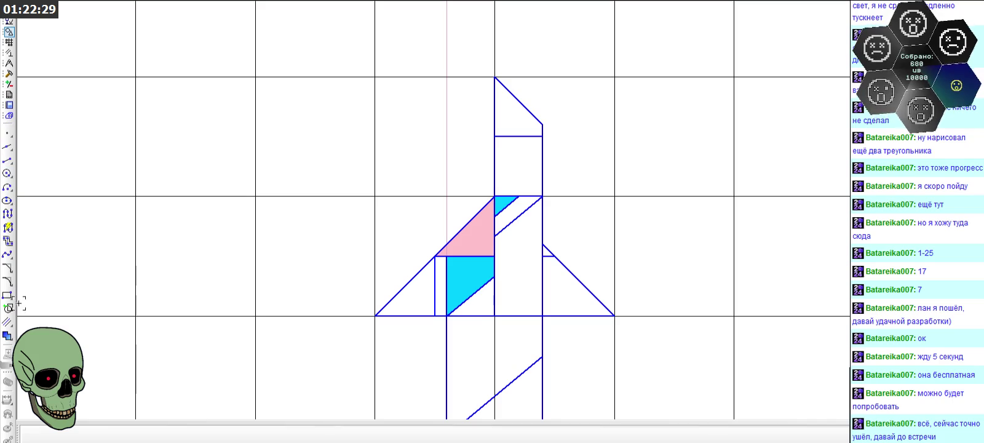
- Fill the rocket's nose triangle and the small wing triangle green
click(7, 336)
click(180, 436)
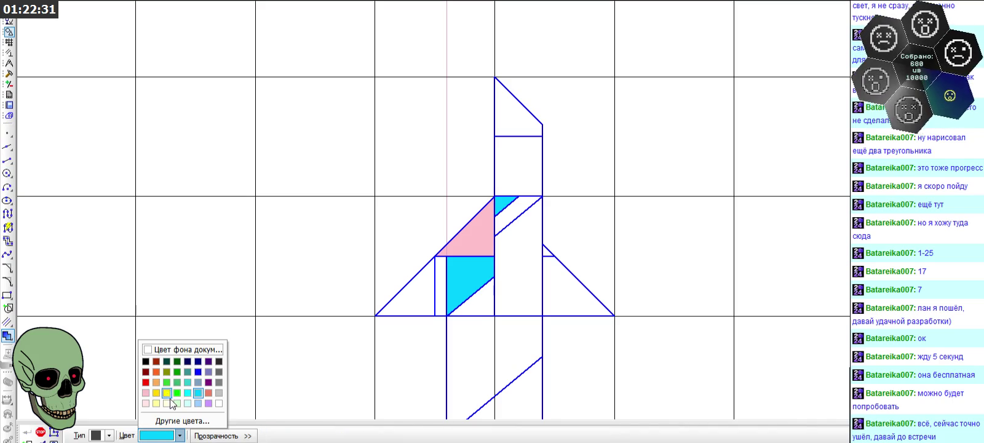
click(177, 392)
click(517, 124)
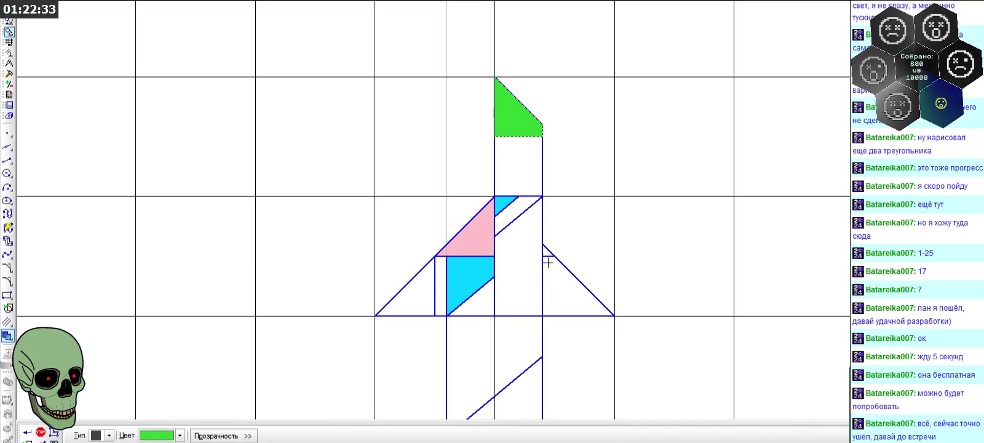
click(545, 251)
click(40, 433)
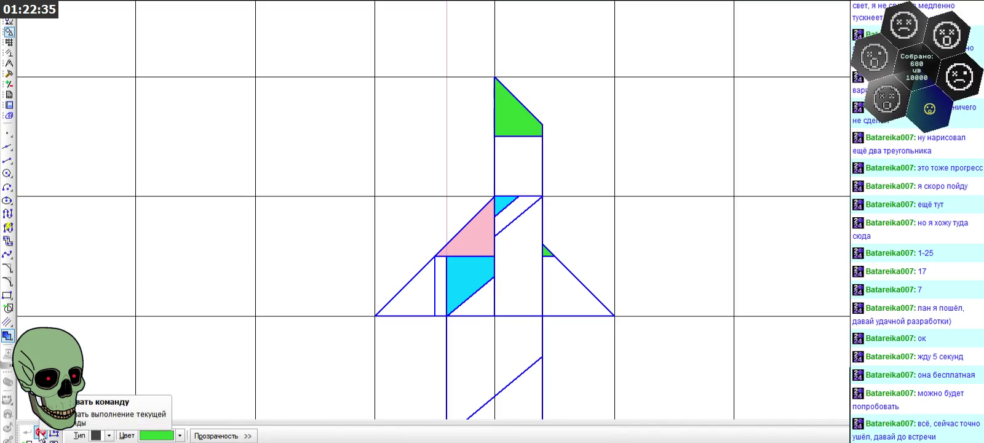
scroll(406, 283, down, 2)
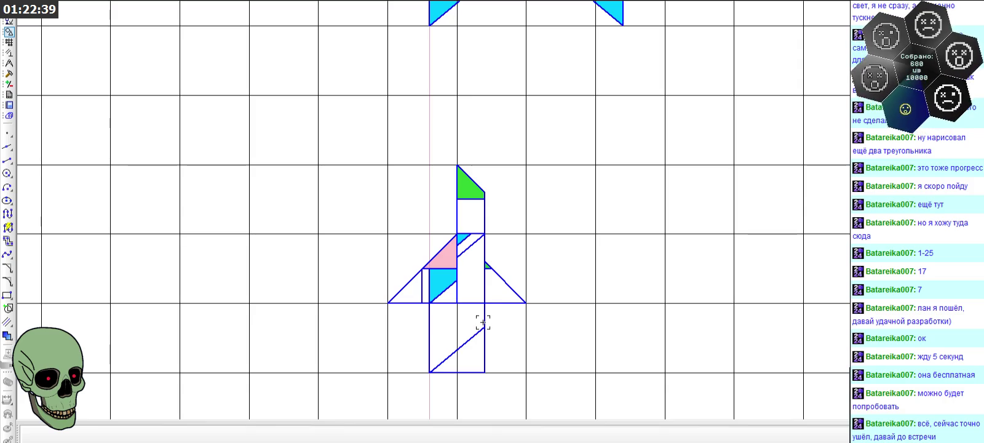
scroll(483, 323, down, 2)
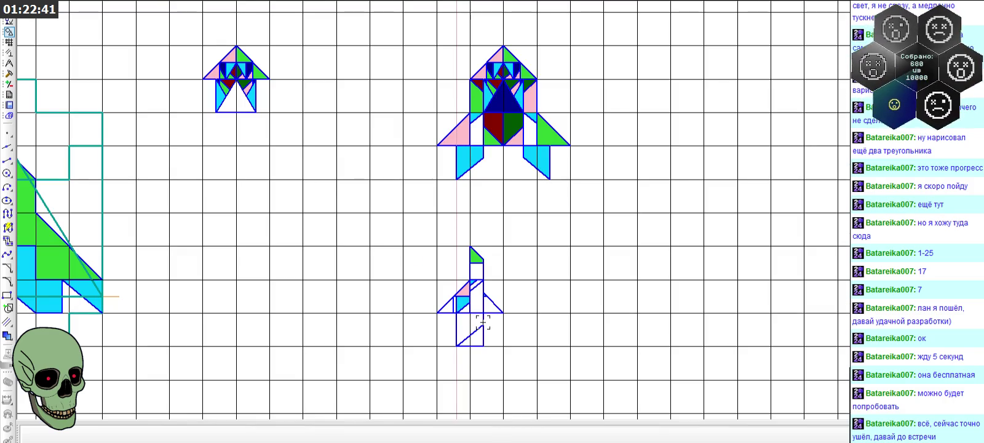
scroll(483, 323, up, 1)
scroll(483, 323, up, 2)
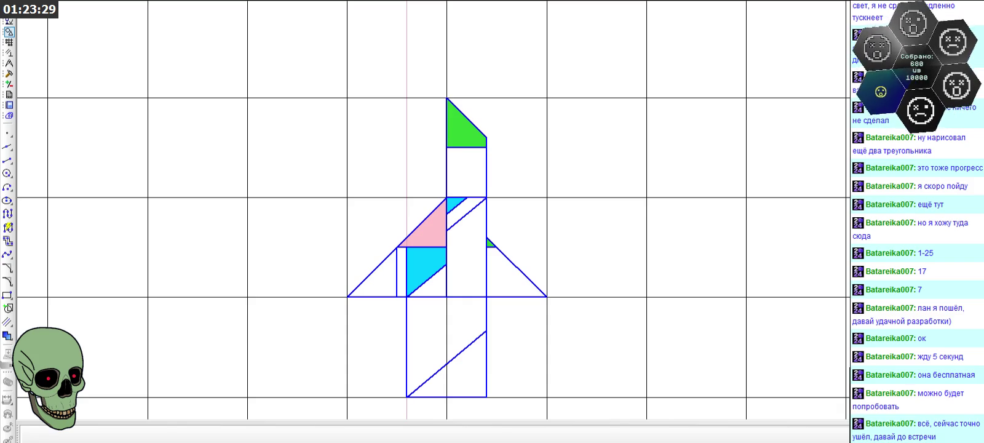
scroll(399, 172, down, 1)
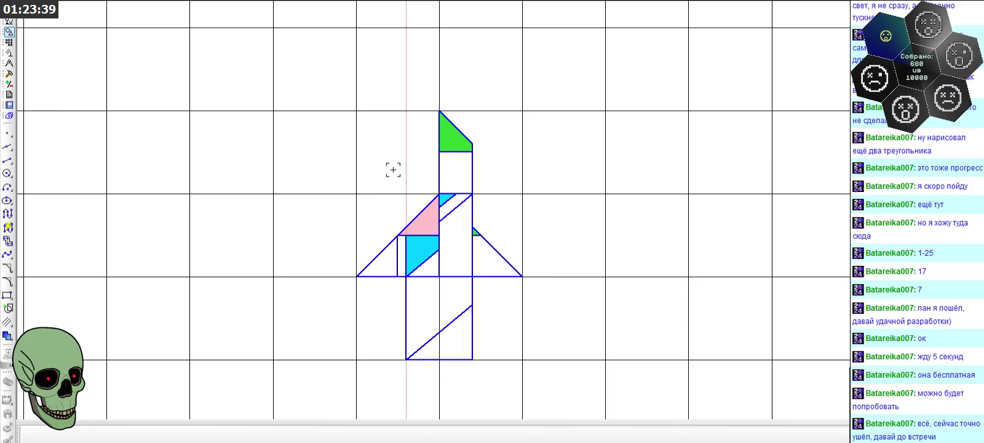
scroll(393, 170, down, 2)
scroll(376, 166, down, 1)
scroll(270, 88, down, 1)
scroll(299, 133, up, 2)
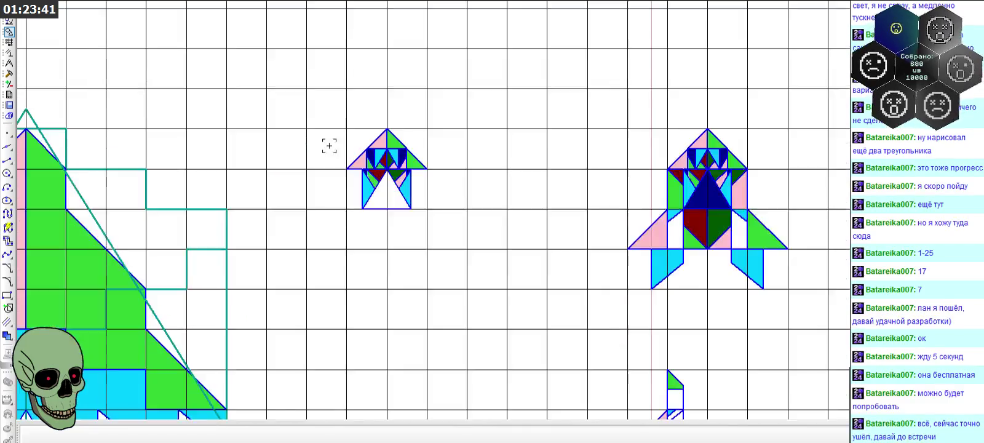
scroll(394, 168, up, 2)
scroll(319, 149, up, 1)
scroll(487, 262, down, 2)
scroll(488, 262, down, 2)
scroll(479, 110, up, 2)
scroll(397, 144, down, 1)
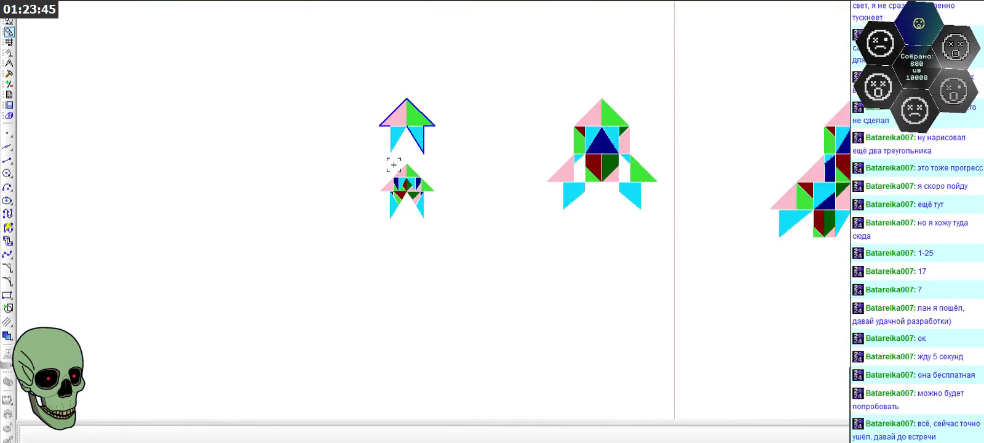
scroll(417, 99, up, 1)
scroll(226, 147, up, 1)
scroll(340, 276, down, 1)
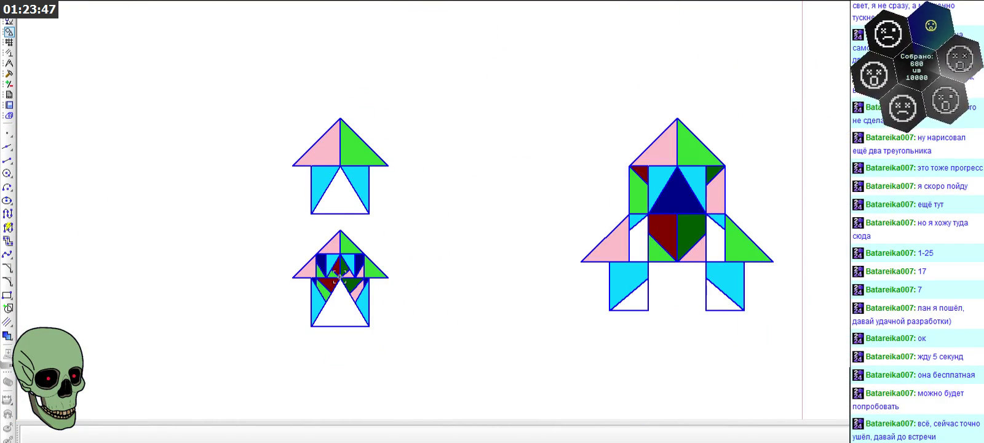
scroll(339, 286, up, 1)
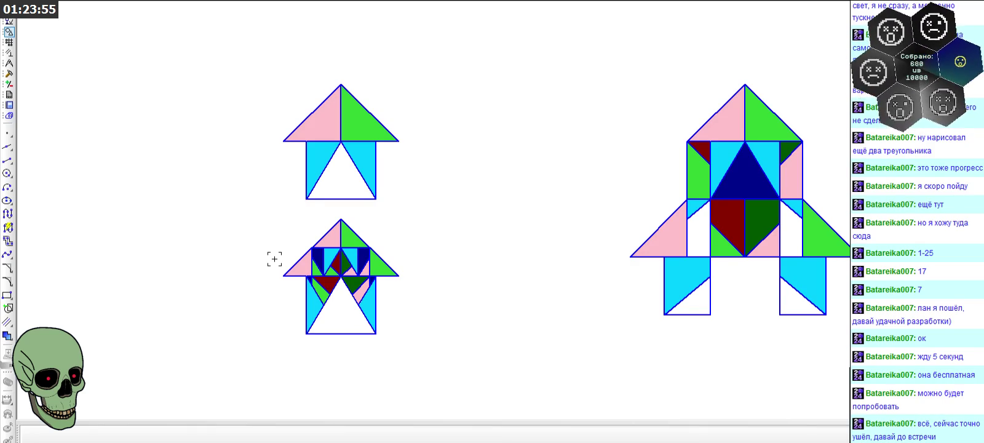
scroll(280, 174, down, 4)
scroll(259, 154, down, 1)
scroll(330, 322, up, 3)
scroll(330, 322, up, 2)
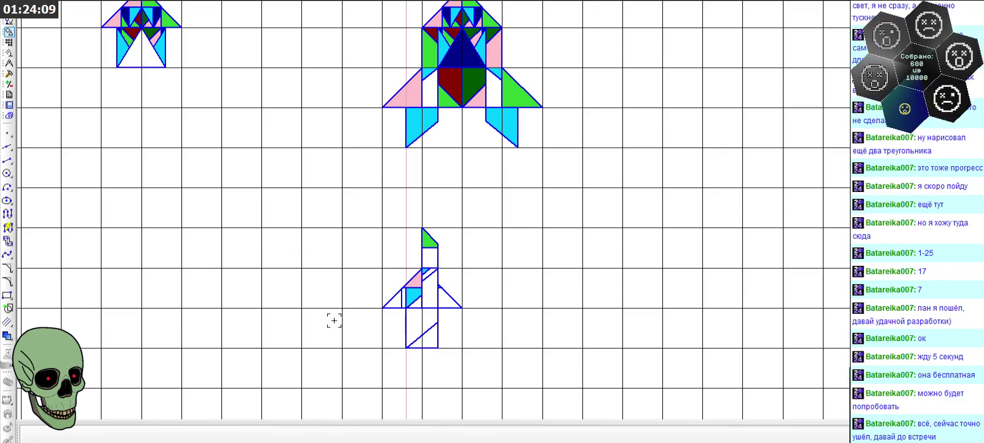
scroll(425, 322, up, 1)
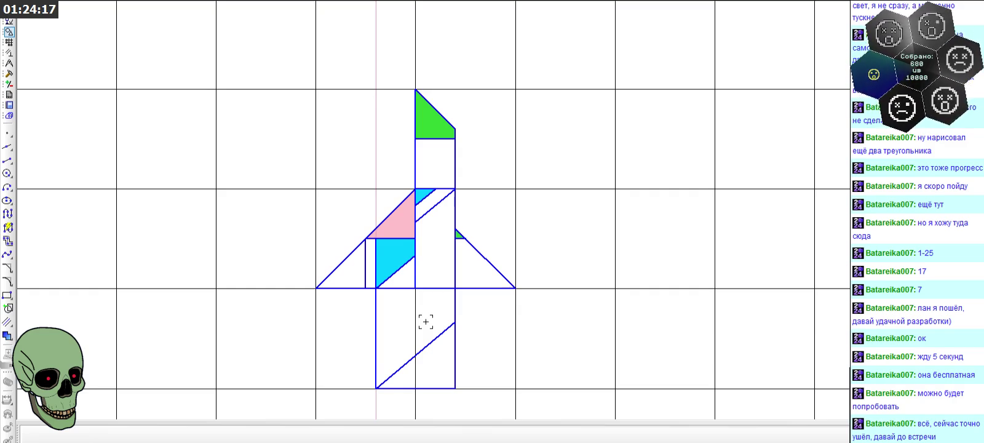
scroll(425, 321, up, 1)
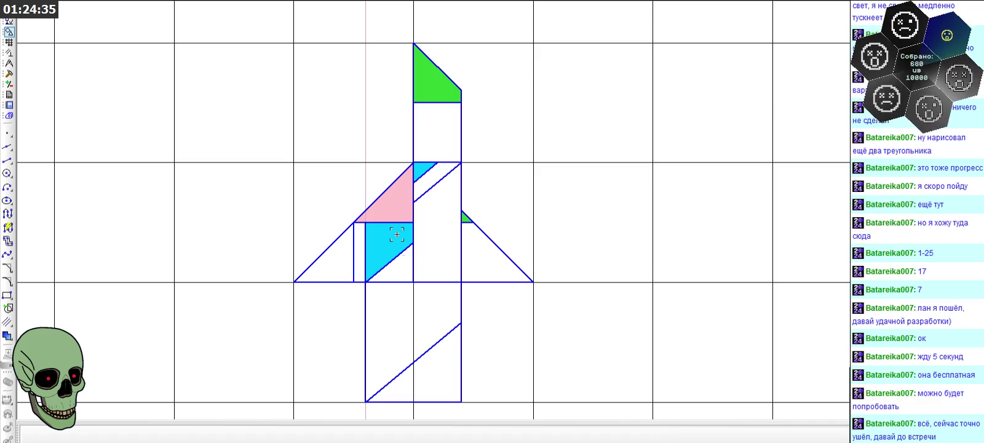
- Delete the short diagonal line near the top of the rocket
scroll(392, 228, up, 3)
click(461, 112)
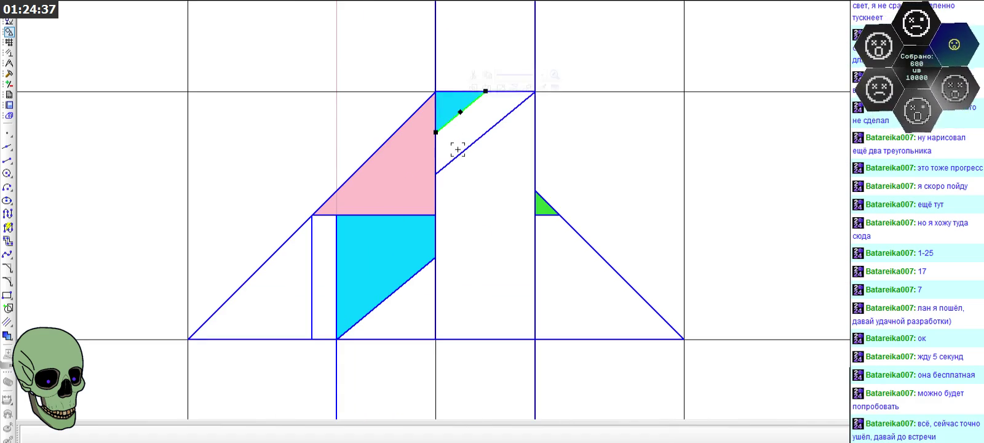
key(Delete)
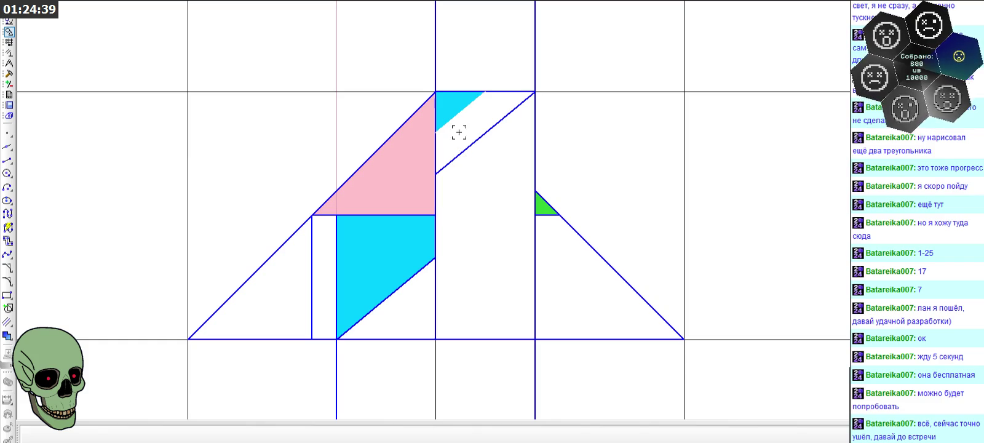
- Delete both cyan fills beside the pink triangle
click(451, 112)
key(Delete)
scroll(457, 126, down, 1)
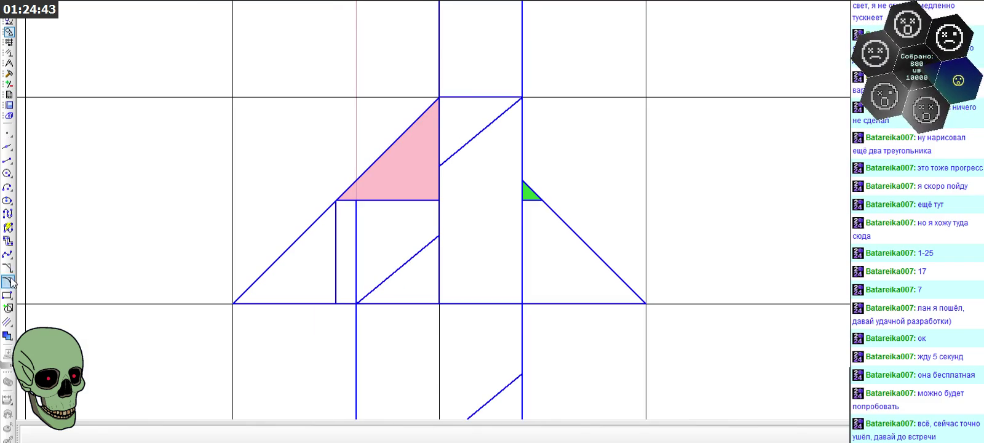
click(7, 336)
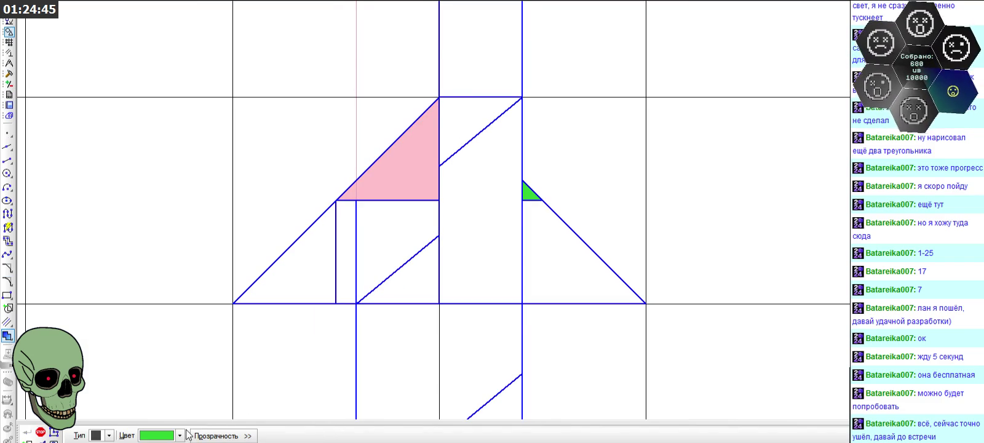
- Fill the quadrilateral beneath the pink triangle with Бирюзовый (cyan), leaving the square below the wing unfilled
click(180, 435)
click(198, 382)
click(433, 241)
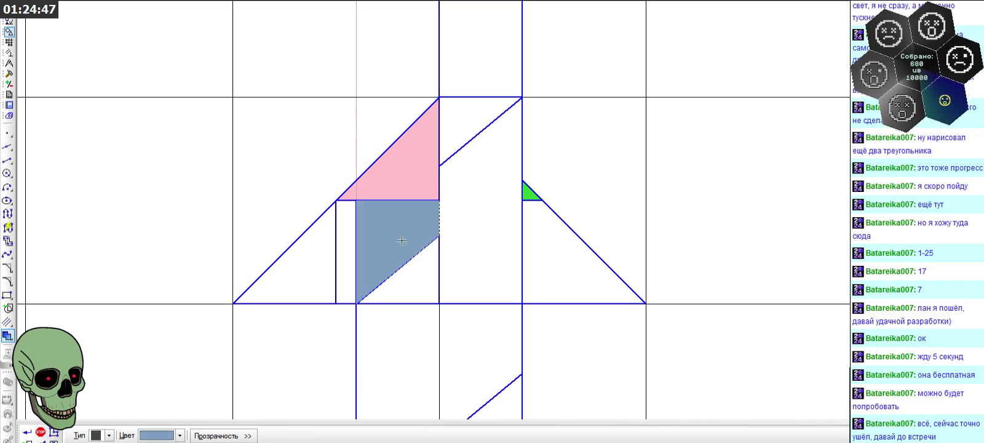
click(179, 436)
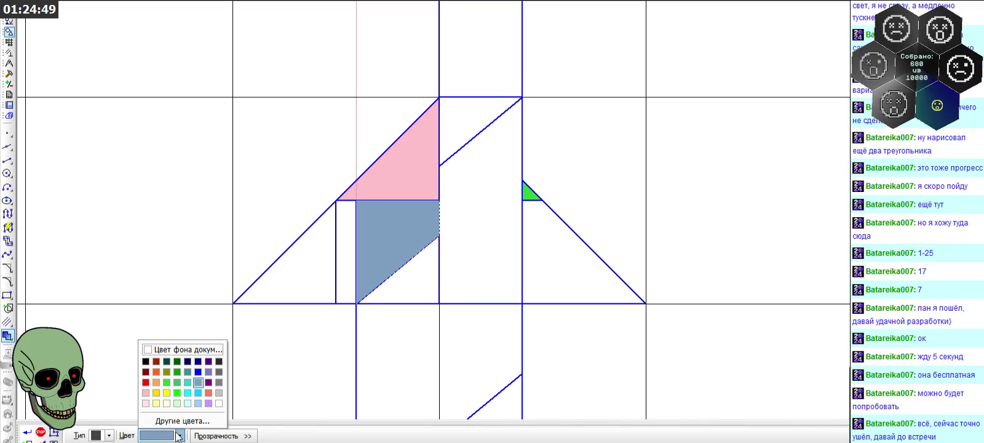
click(188, 392)
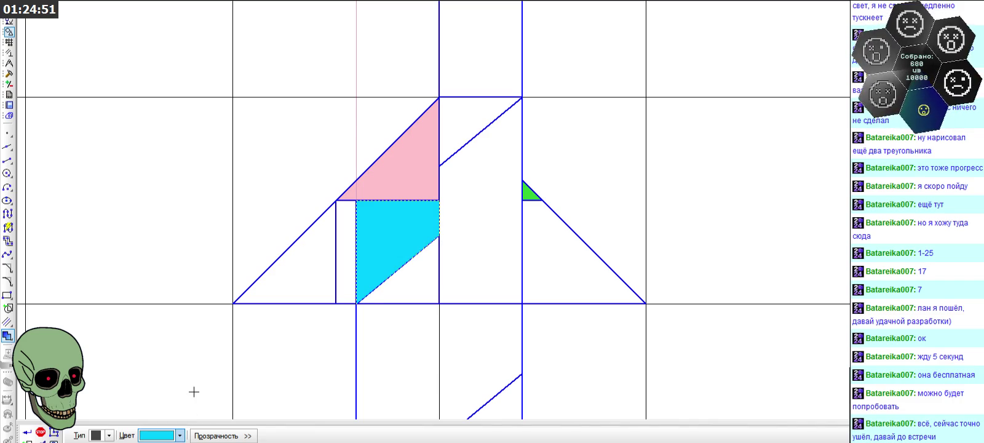
click(29, 433)
click(311, 382)
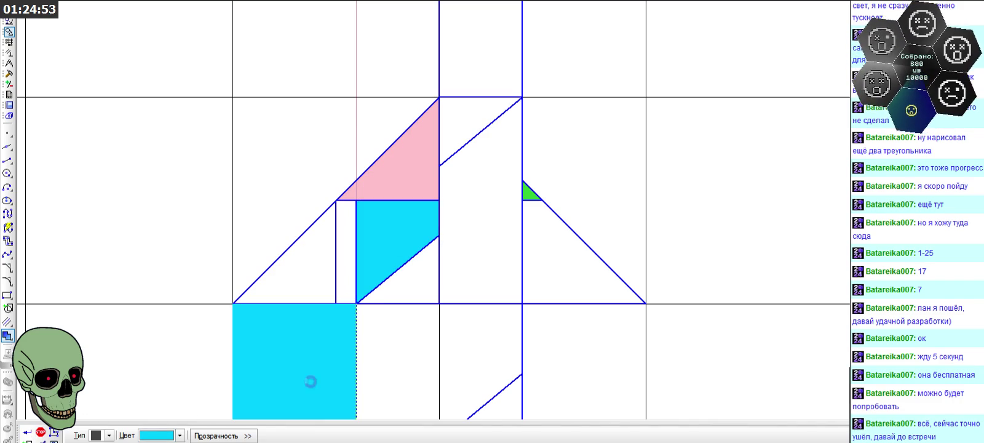
click(40, 432)
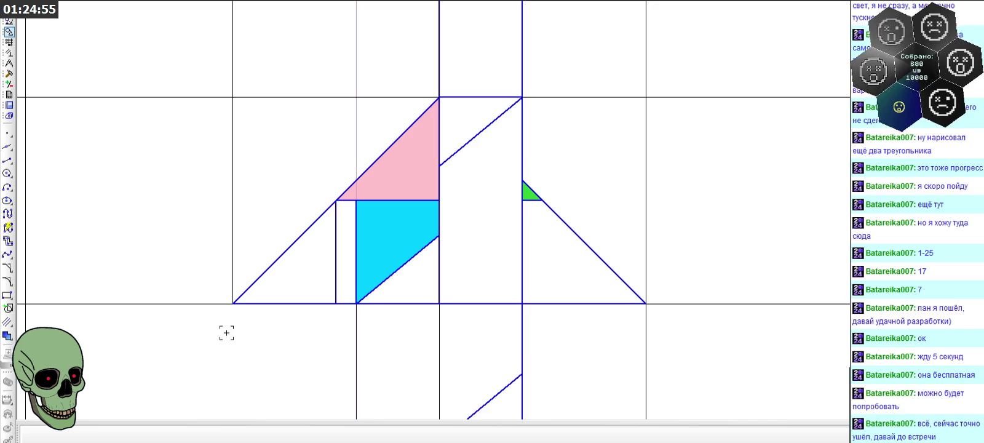
scroll(319, 272, down, 2)
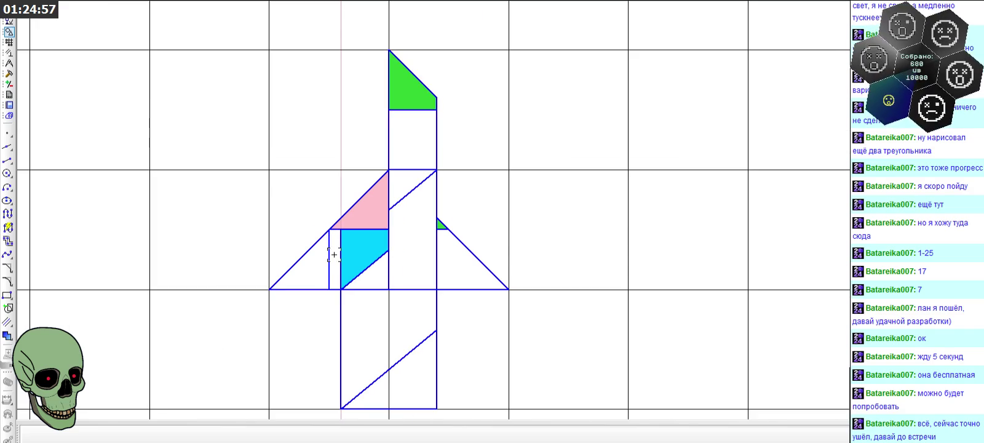
scroll(334, 254, up, 1)
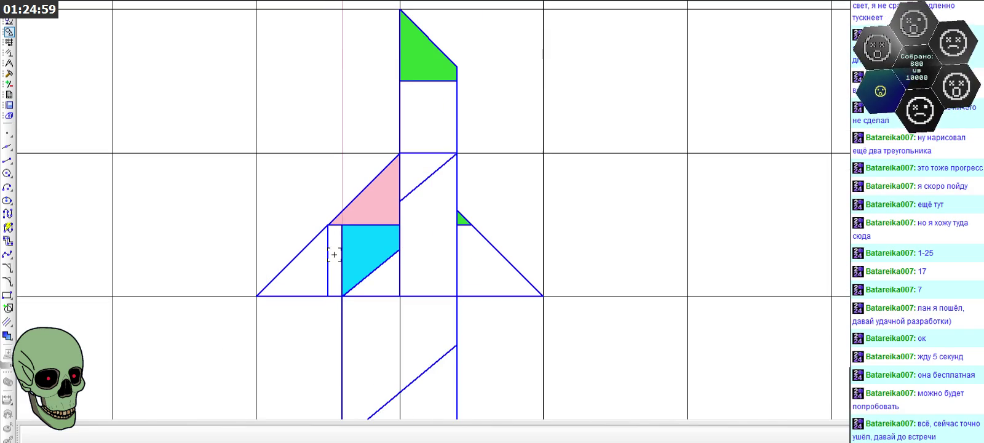
click(7, 160)
- Draw a horizontal line from the pink/cyan corner across to the green triangle
scroll(429, 255, up, 2)
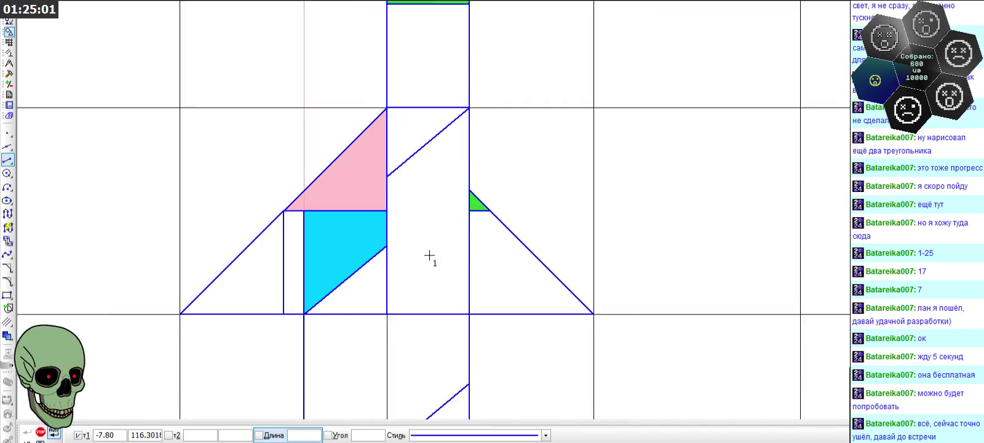
scroll(429, 256, up, 2)
click(368, 191)
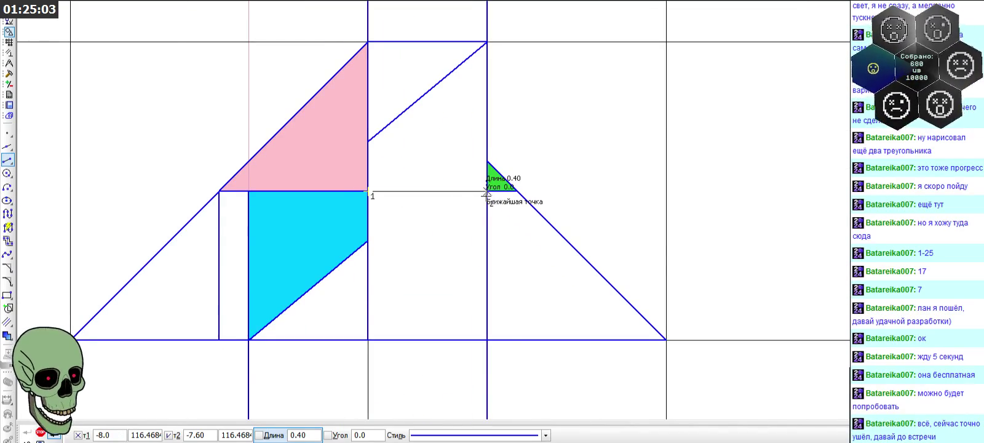
click(487, 192)
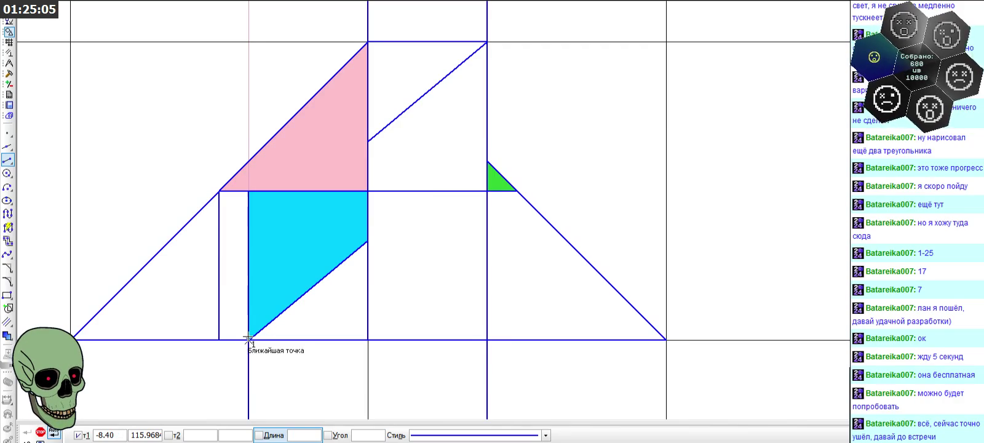
key(Escape)
- Draw a segment along the cyan diagonal up to the horizontal line, using a temporary construction line
click(8, 146)
click(366, 242)
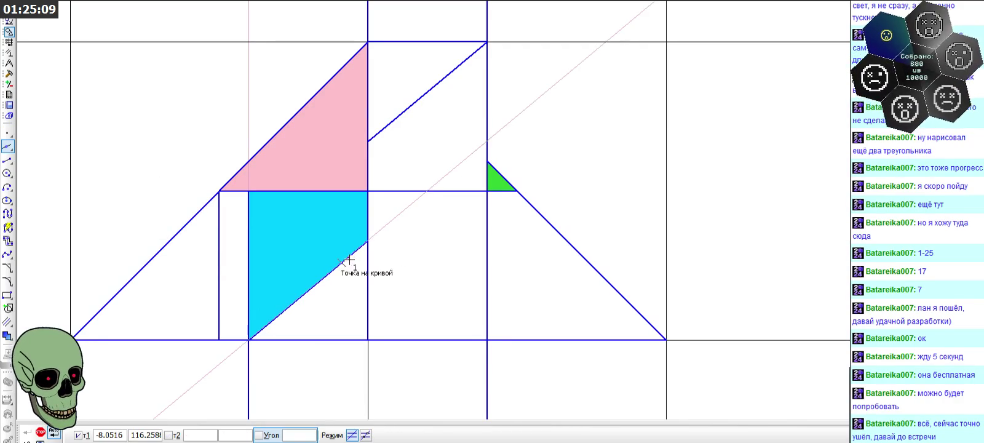
click(7, 159)
click(368, 242)
click(428, 191)
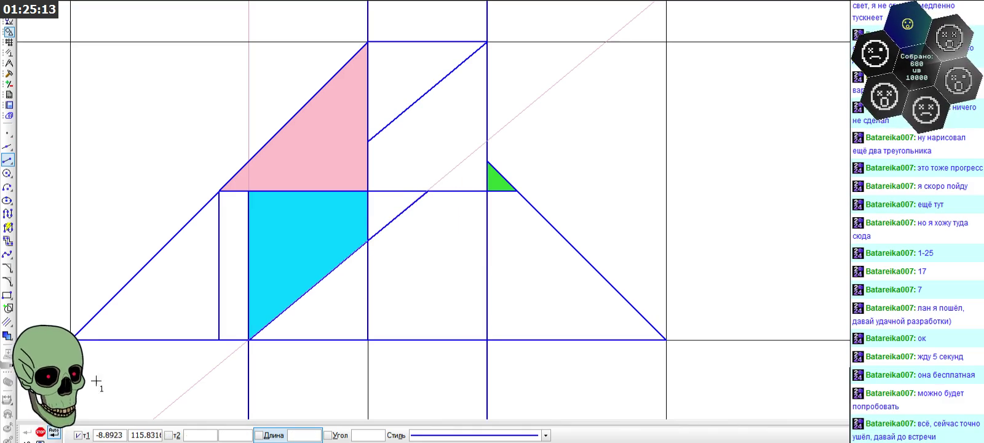
key(Escape)
click(450, 173)
key(Delete)
- Select the new diagonal and the short edge beside the cyan region
scroll(439, 178, up, 1)
click(414, 182)
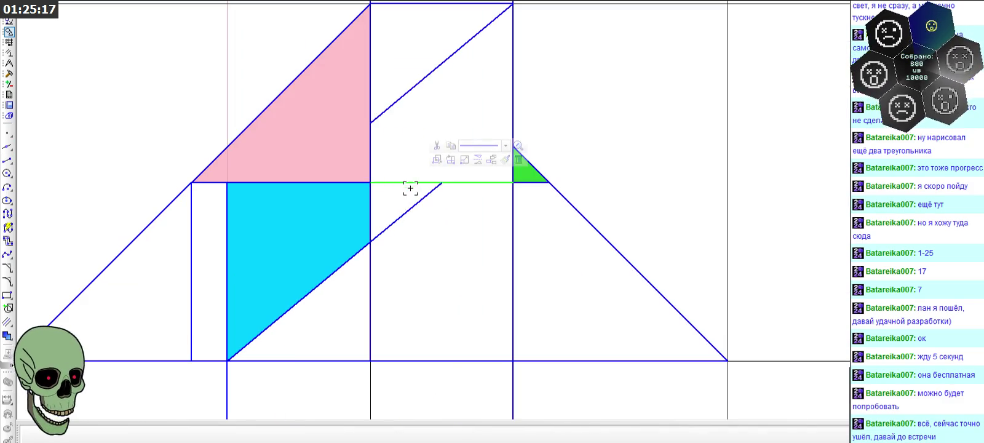
click(441, 226)
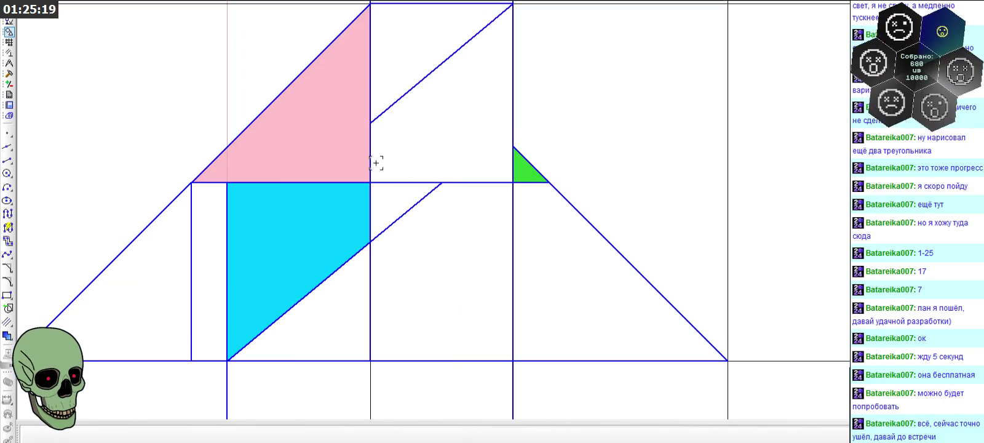
drag(459, 241, 303, 165)
click(443, 222)
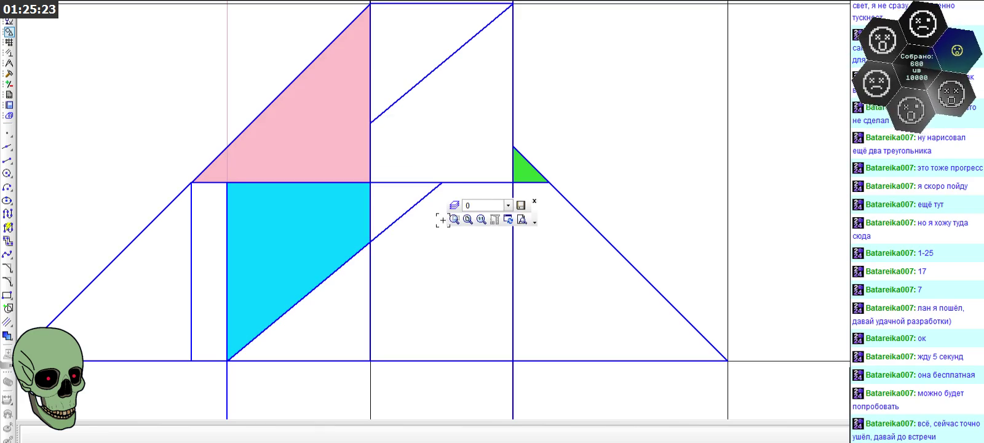
drag(443, 220, 435, 158)
click(449, 241)
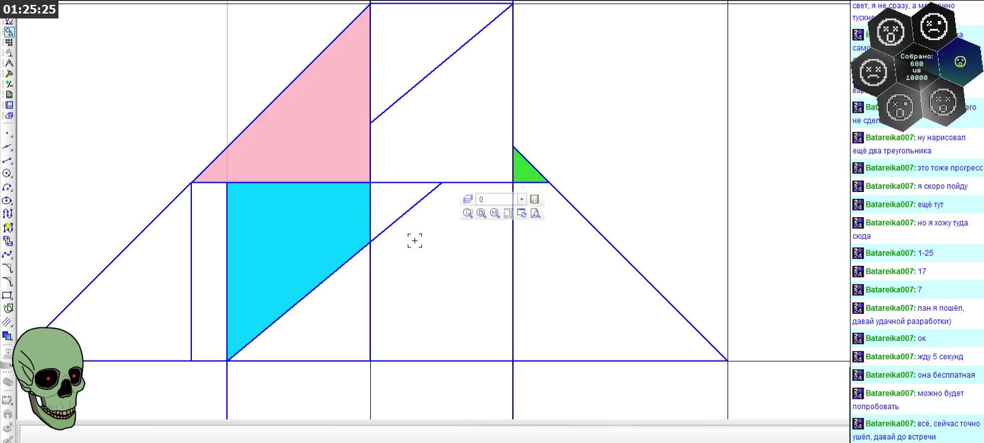
click(359, 251)
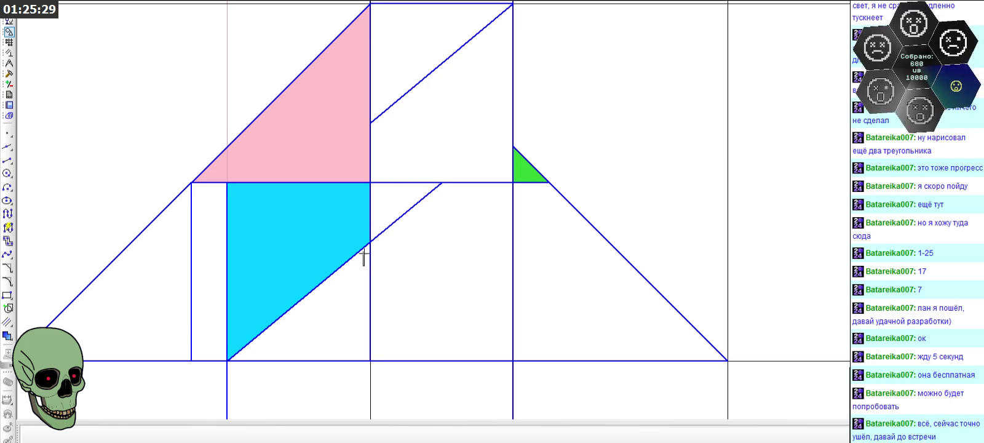
drag(364, 255, 471, 150)
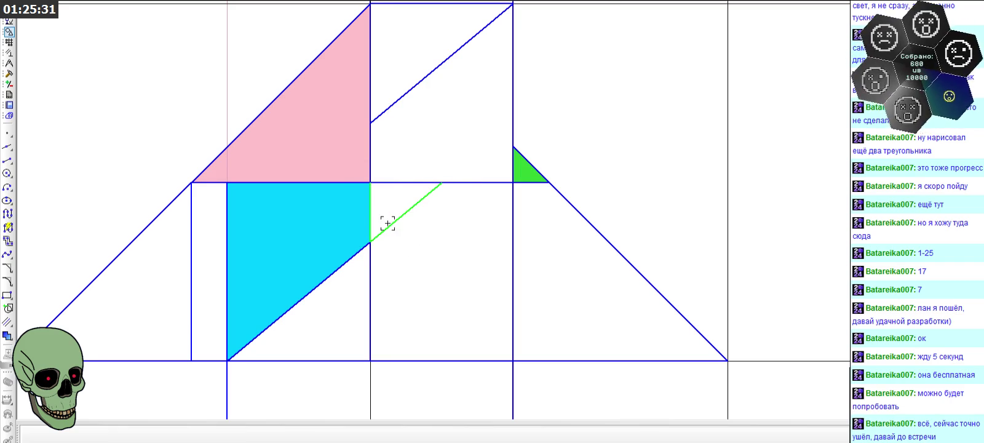
scroll(381, 189, up, 2)
scroll(413, 254, down, 1)
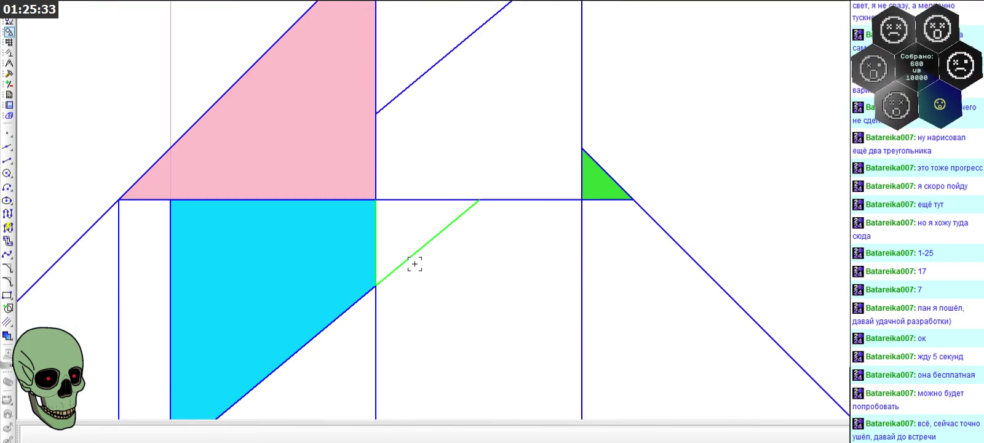
scroll(441, 283, down, 1)
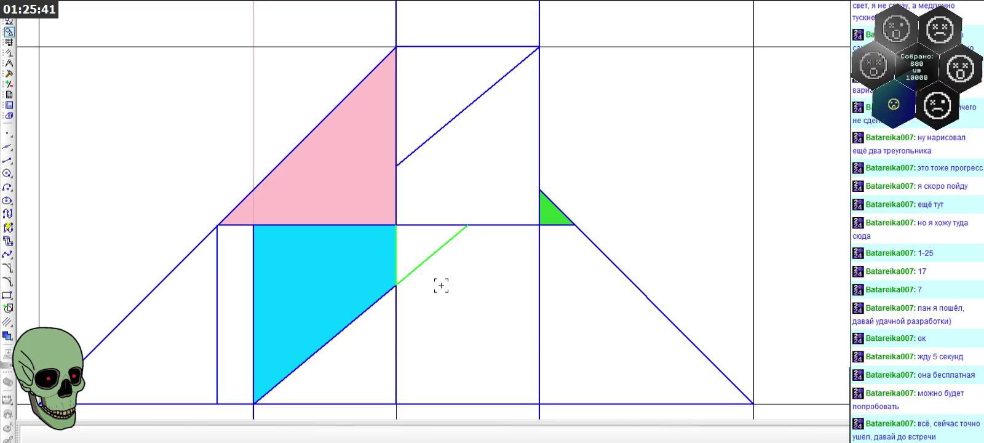
scroll(441, 284, down, 2)
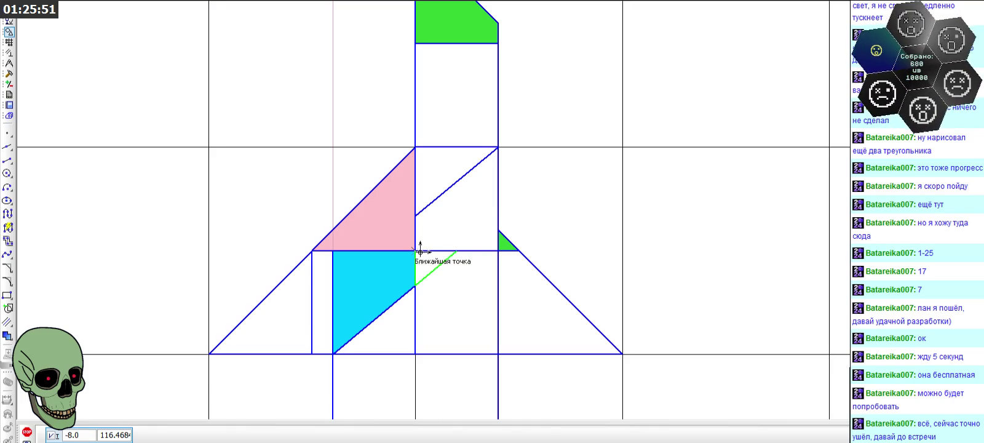
- Remove the diagonal beside the cyan region and paste it into the column under the green nose
key(Delete)
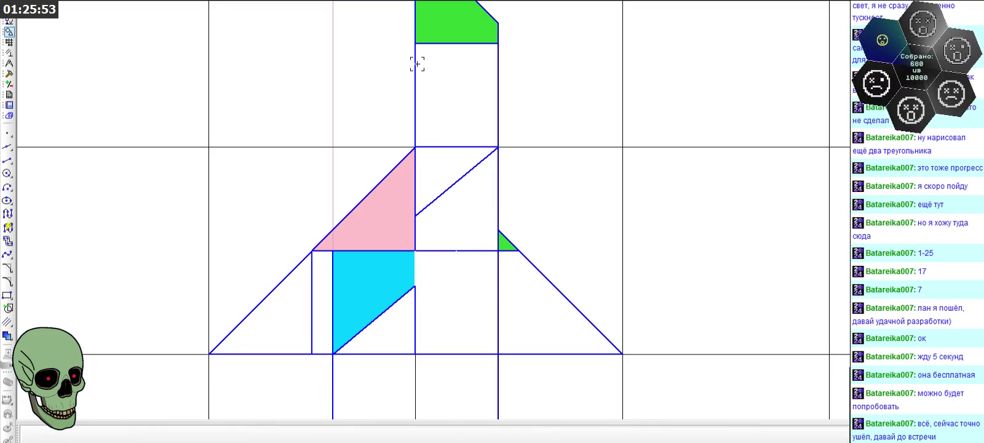
key(ctrl+v)
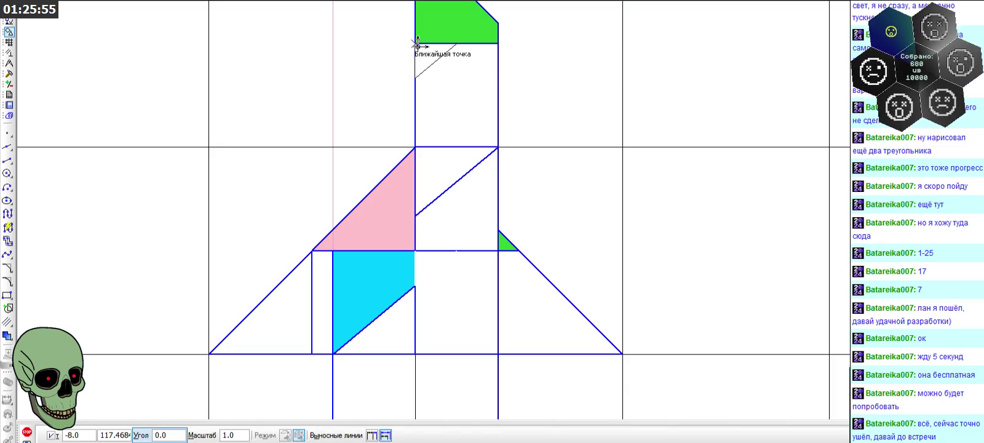
click(417, 46)
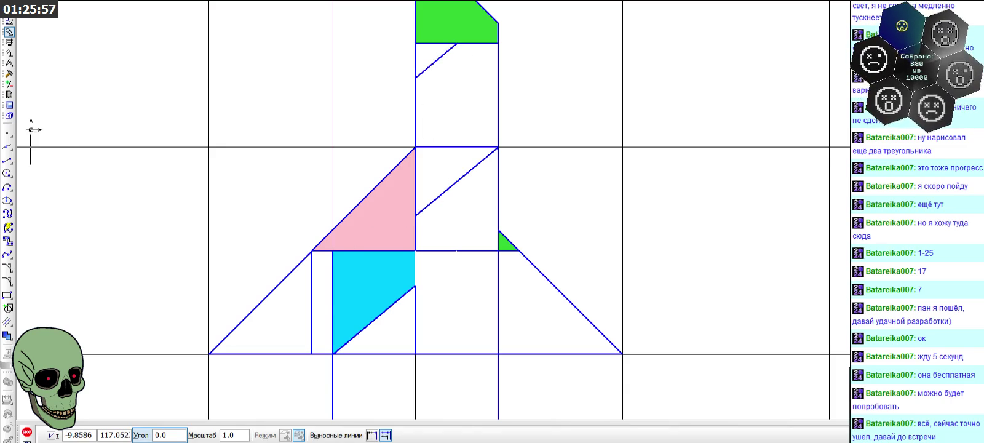
click(7, 160)
click(415, 43)
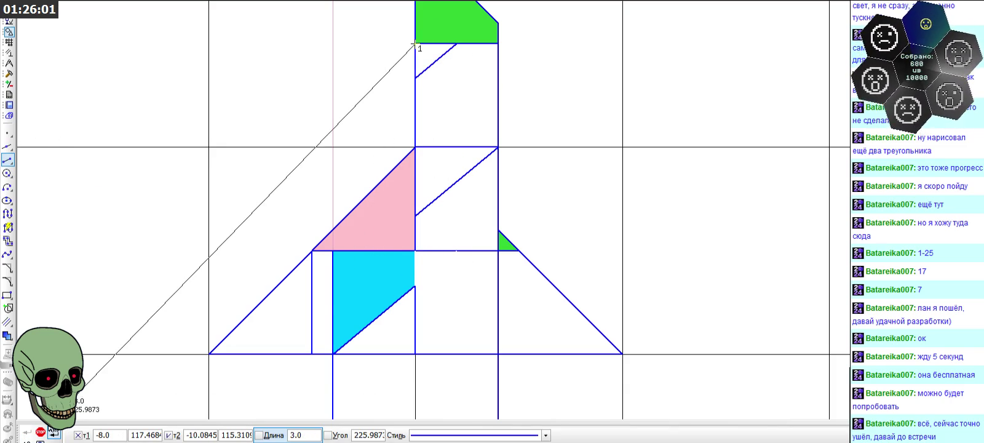
click(40, 432)
scroll(401, 255, down, 2)
scroll(400, 255, down, 1)
scroll(433, 250, up, 3)
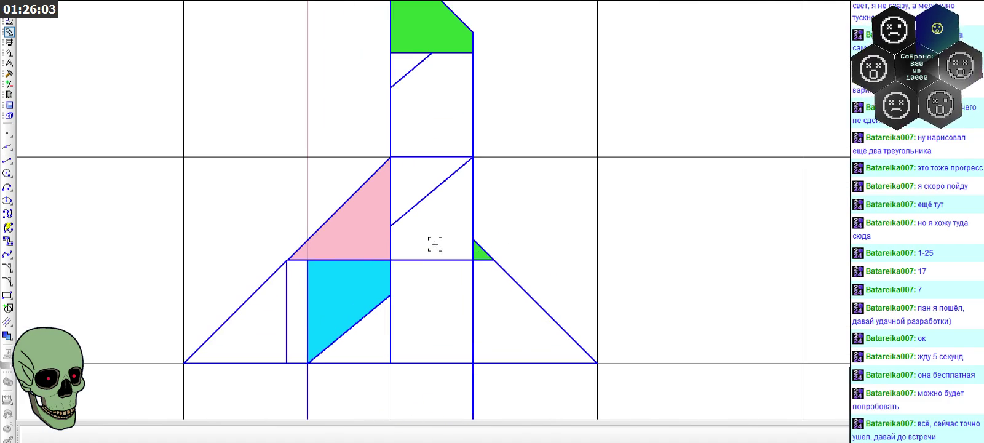
- Fill the small triangle beneath the green nose cyan, then zoom out to show the whole rocket
click(9, 74)
click(10, 30)
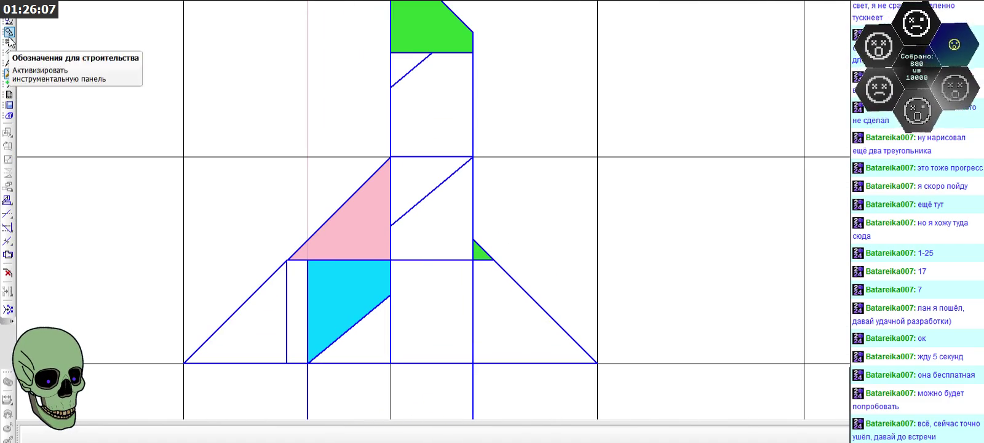
click(7, 335)
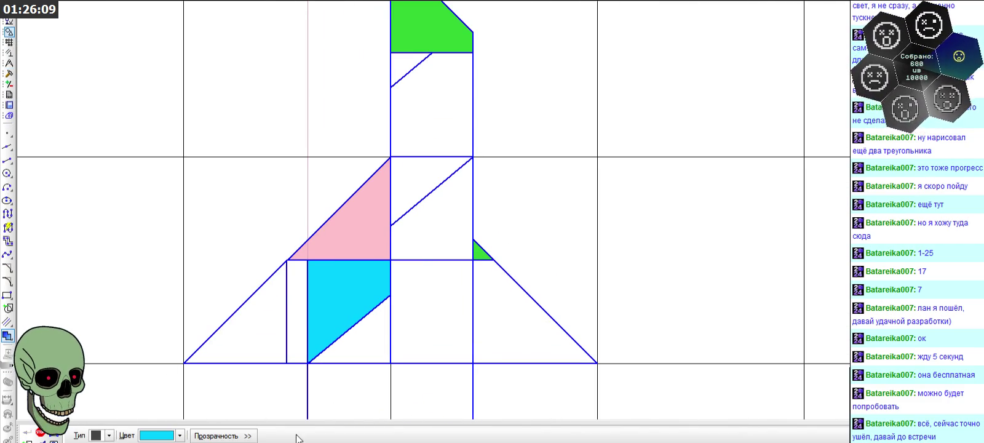
click(430, 80)
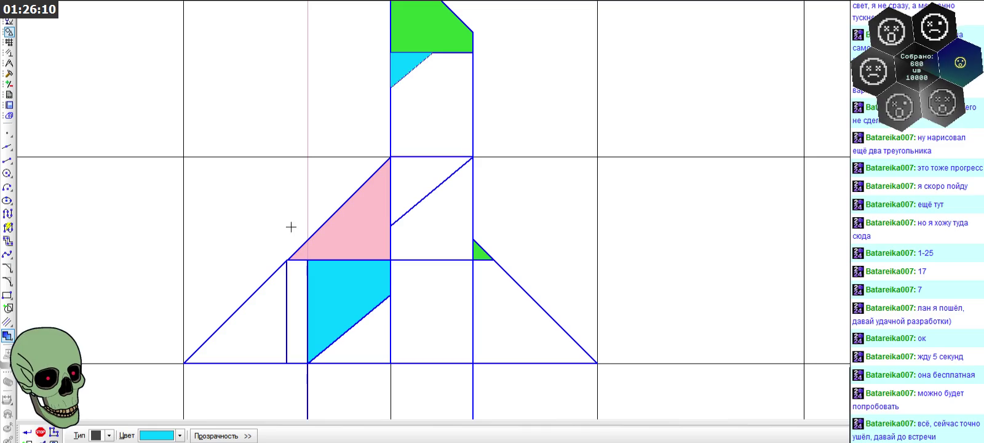
click(42, 430)
scroll(370, 246, down, 1)
scroll(591, 270, down, 1)
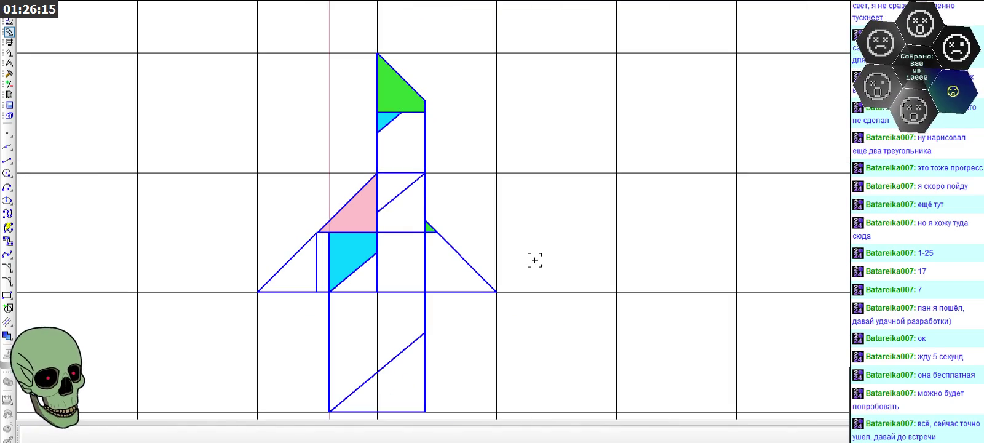
scroll(509, 185, down, 1)
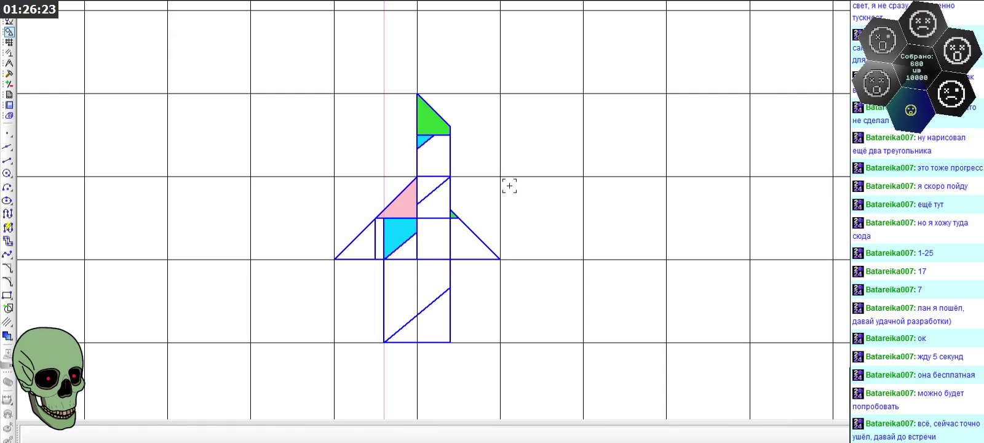
click(9, 74)
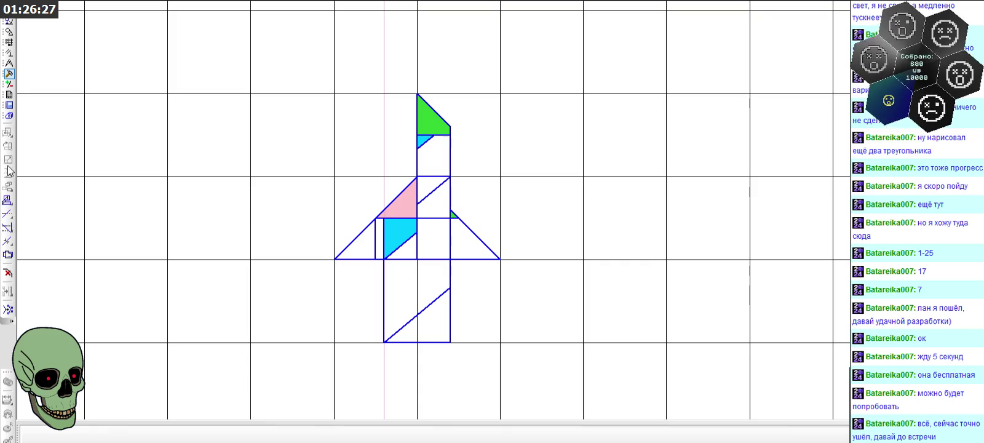
- Measure the combined area of the two cyan pieces: 0.150000 mm²
click(9, 63)
click(8, 241)
scroll(419, 232, up, 3)
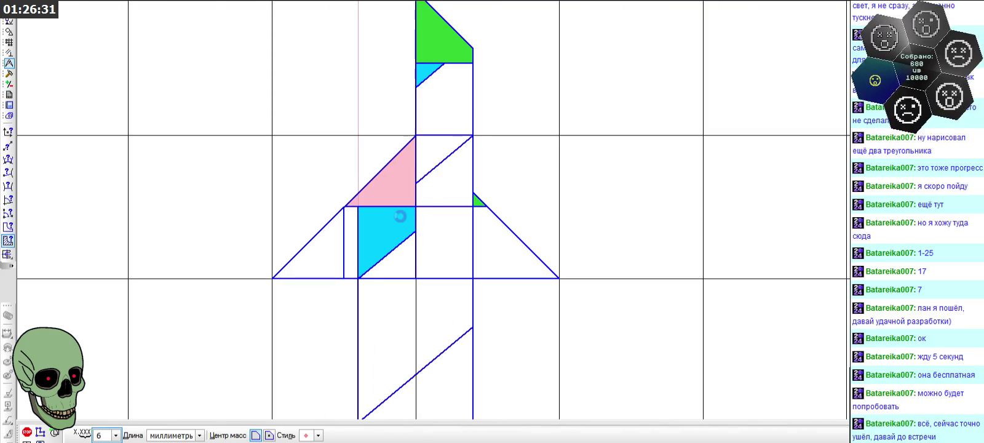
click(400, 216)
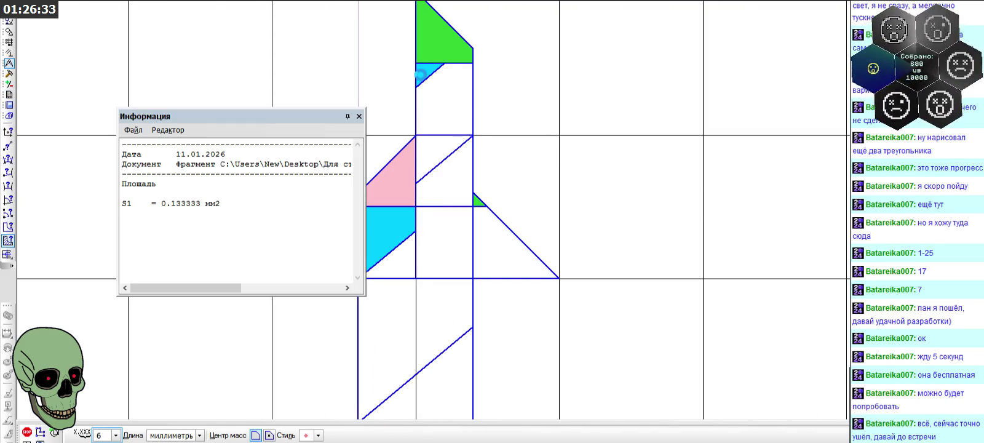
click(420, 75)
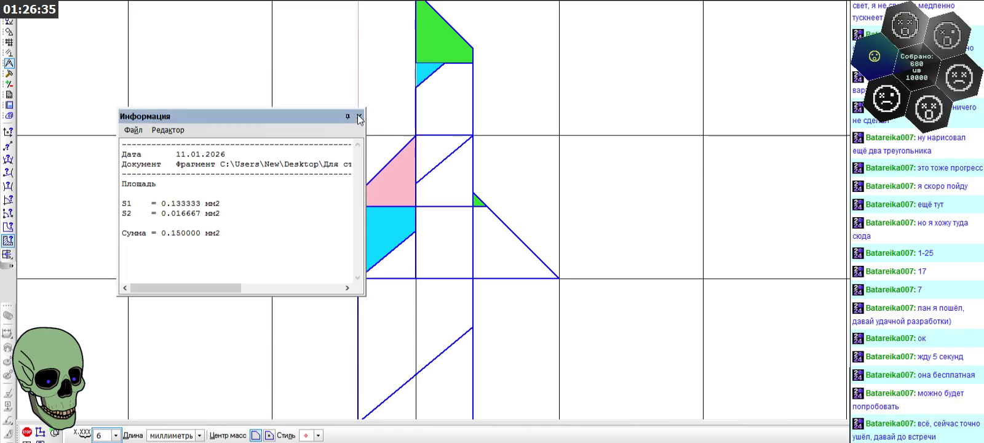
click(360, 117)
- Measure the green nose and wing tip area: 0.125000 mm²
click(428, 42)
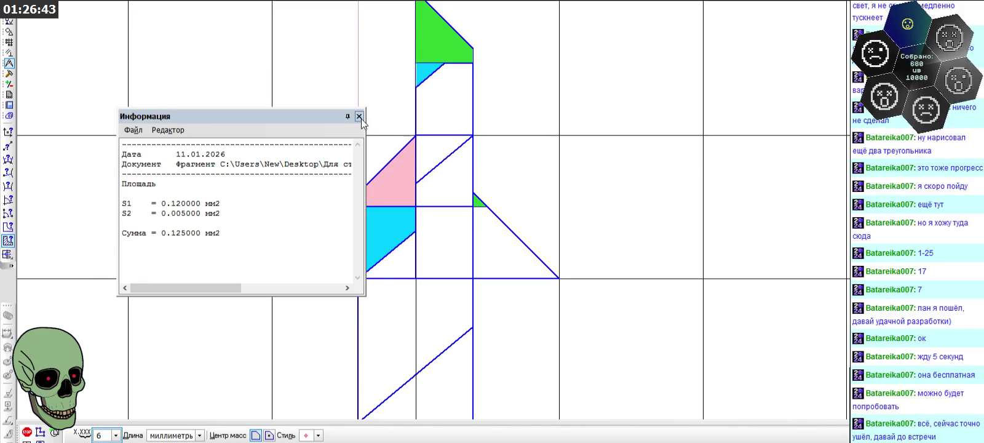
click(360, 116)
scroll(355, 223, down, 1)
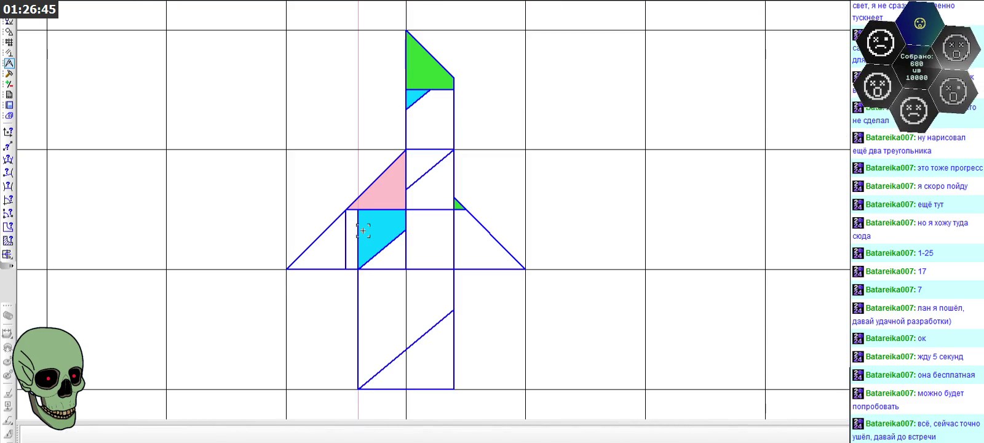
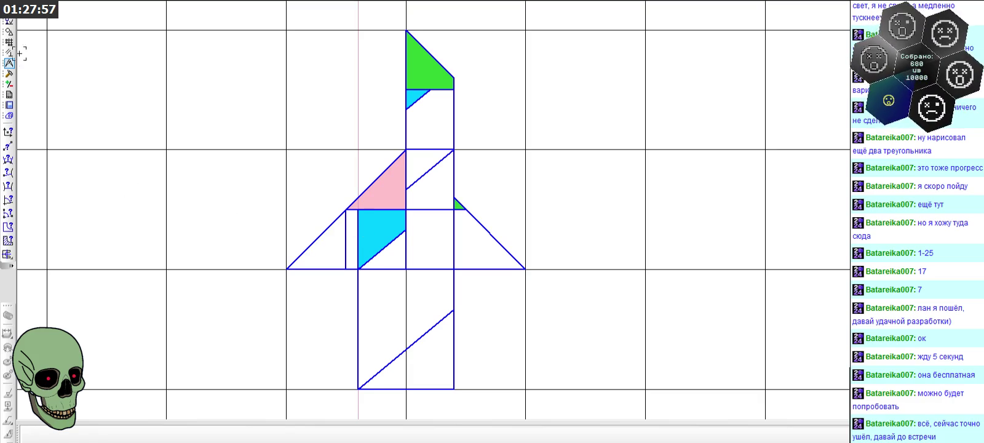
- Using a temporary vertical helper, draw a horizontal segment across the lower rectangle to its left edge
click(9, 29)
click(8, 160)
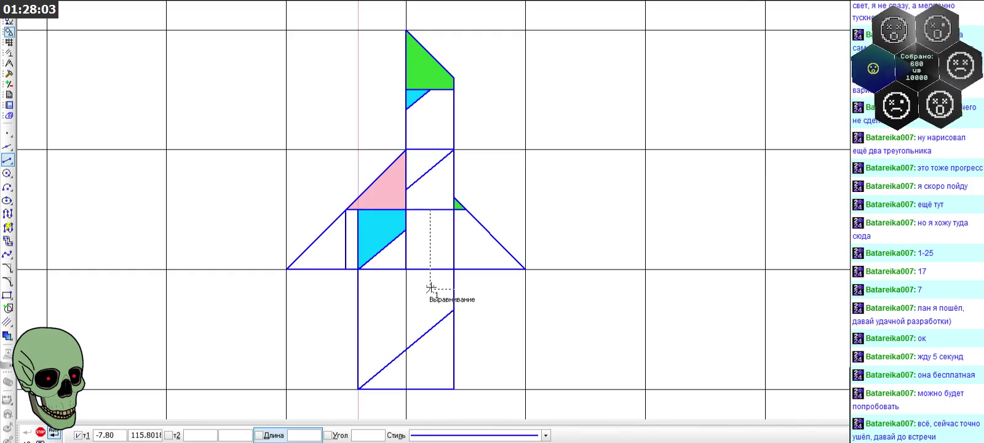
click(430, 288)
click(429, 346)
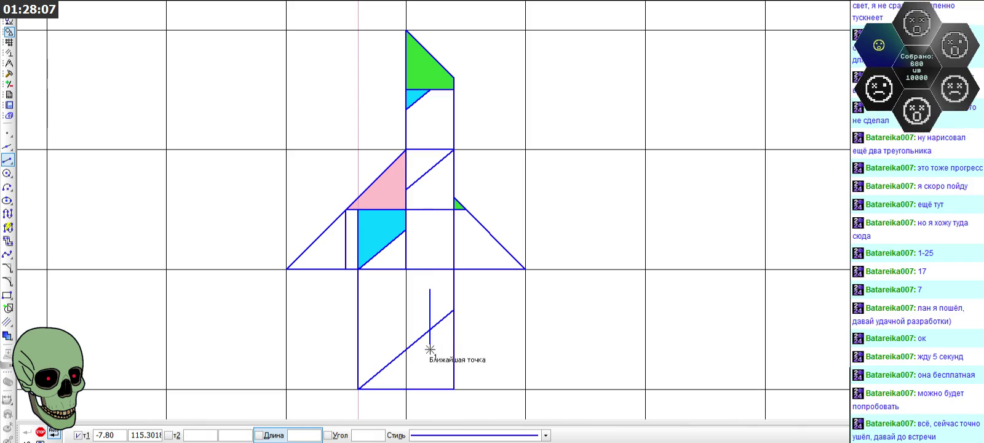
click(430, 329)
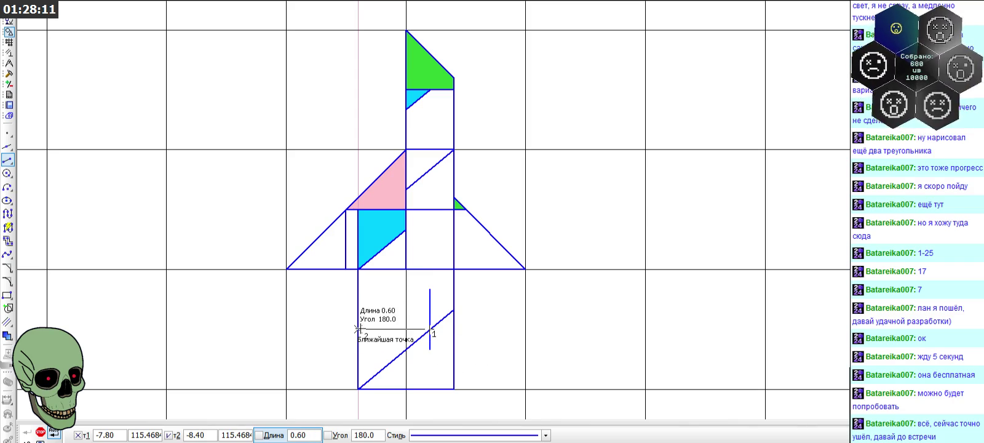
click(358, 330)
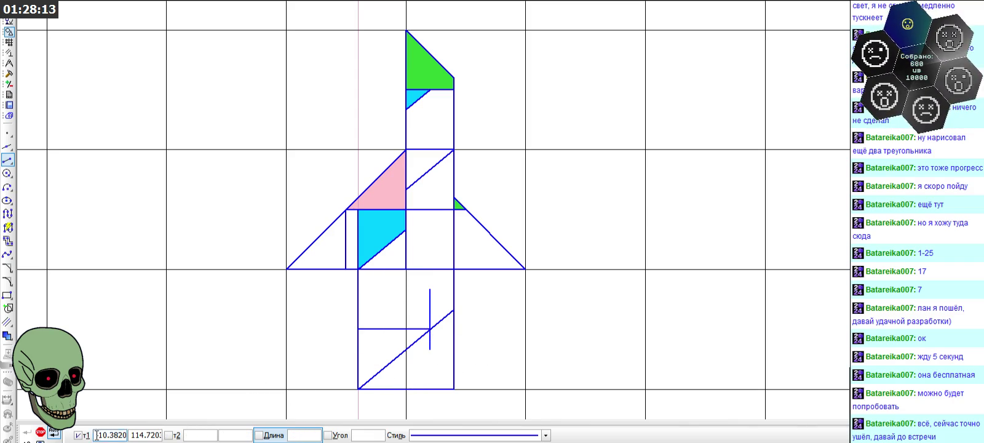
click(40, 431)
click(429, 348)
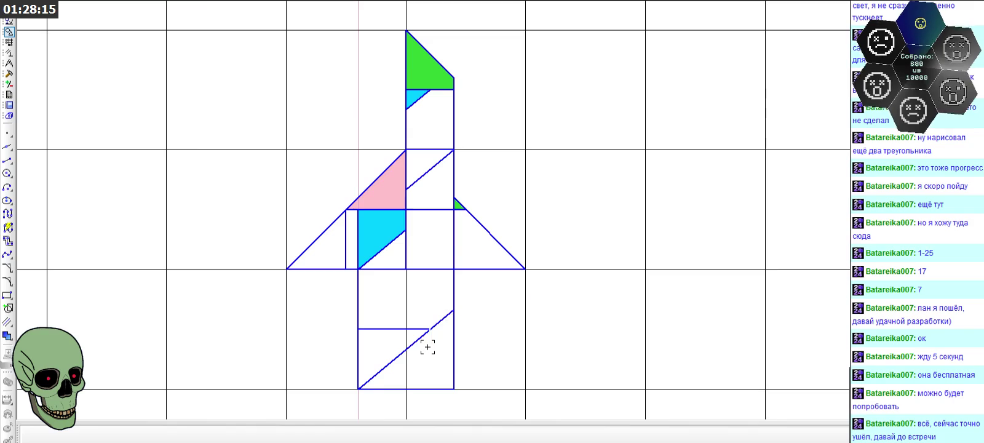
click(402, 339)
scroll(142, 318, up, 2)
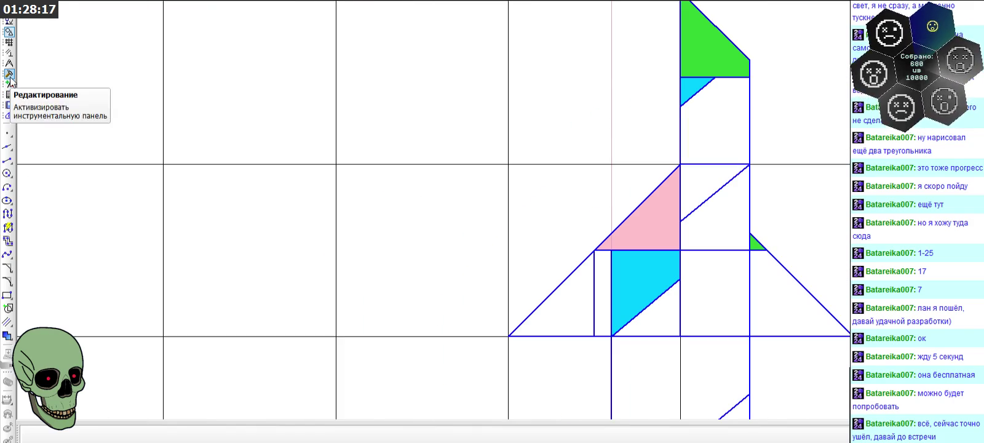
click(9, 63)
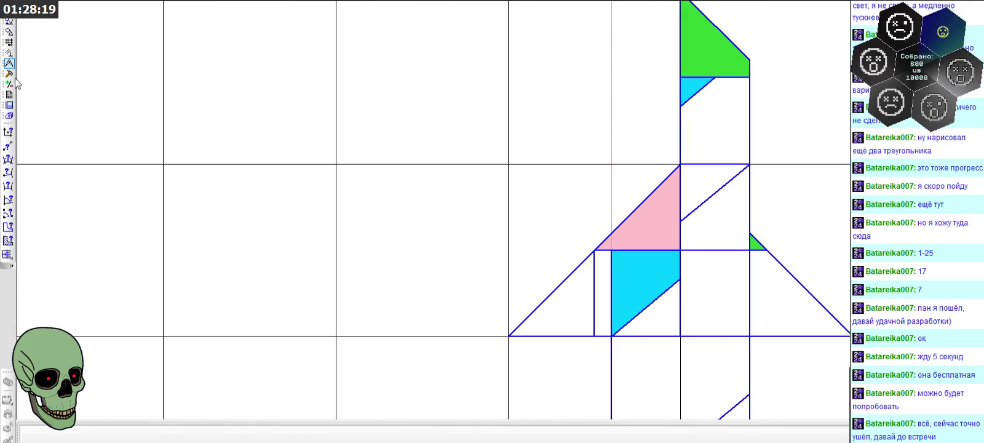
click(8, 240)
scroll(395, 167, down, 1)
scroll(395, 168, down, 1)
scroll(499, 259, down, 1)
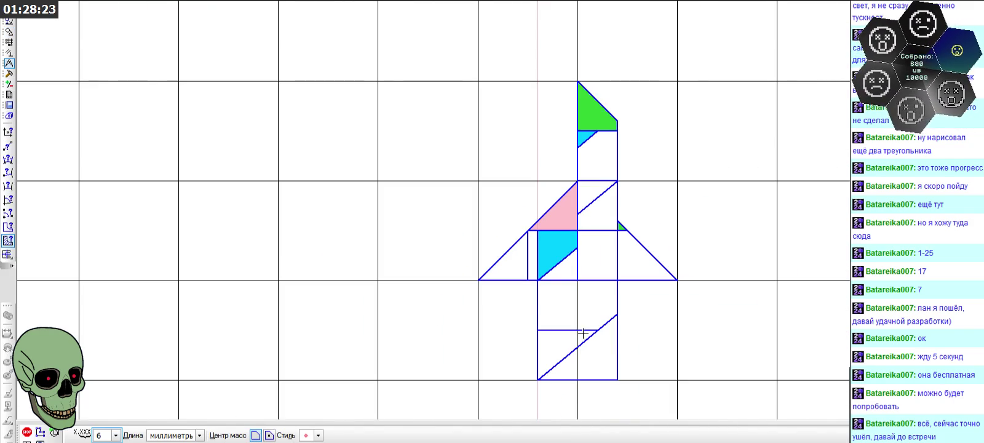
click(583, 334)
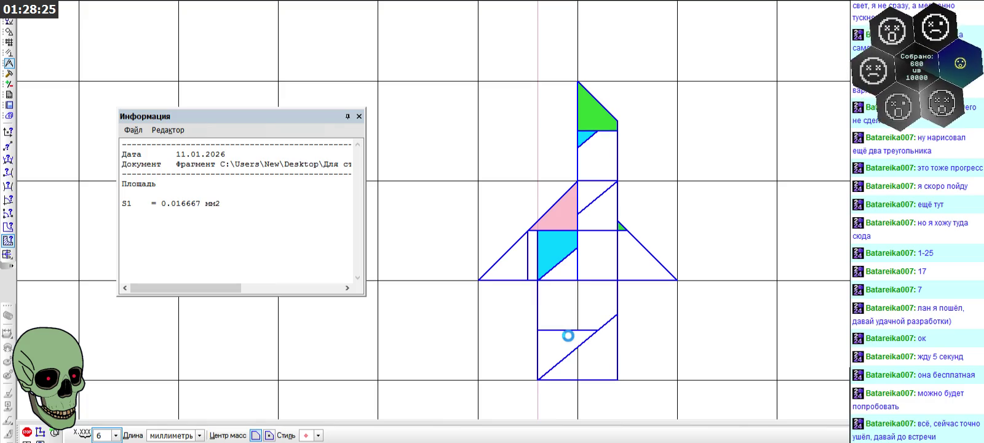
click(568, 336)
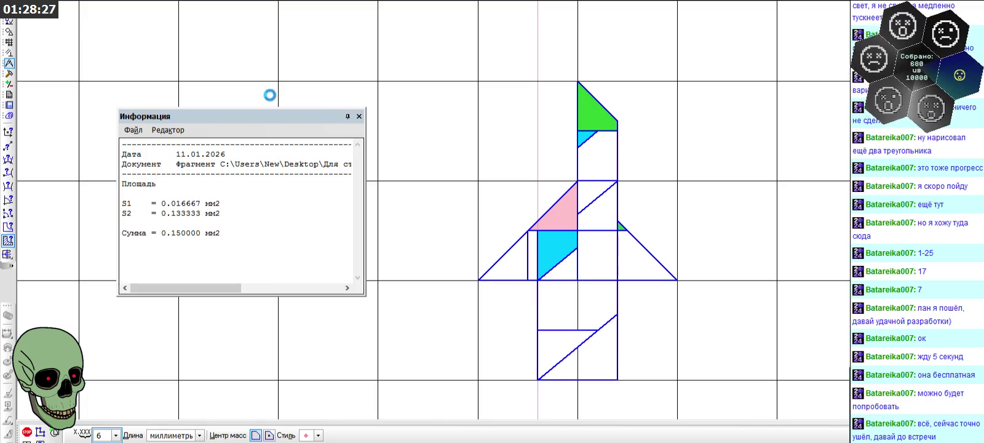
click(359, 117)
scroll(329, 171, down, 2)
scroll(417, 277, down, 1)
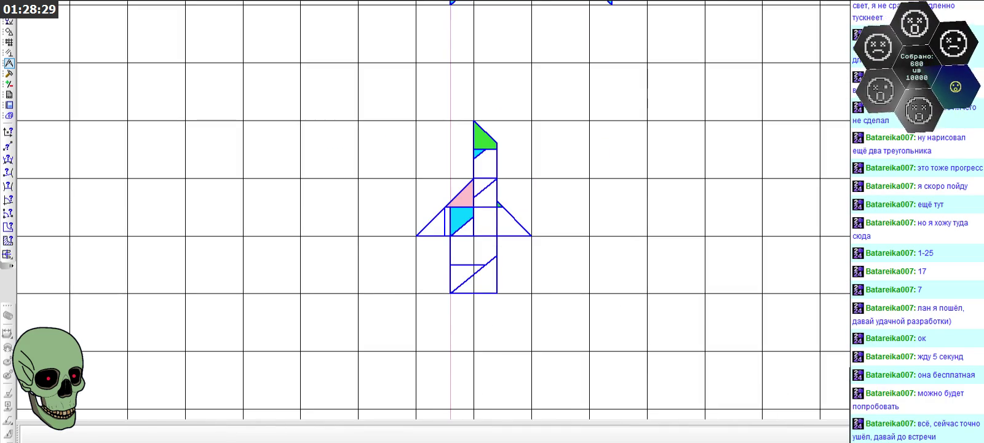
- Fill the left outer triangle pink
scroll(418, 277, up, 2)
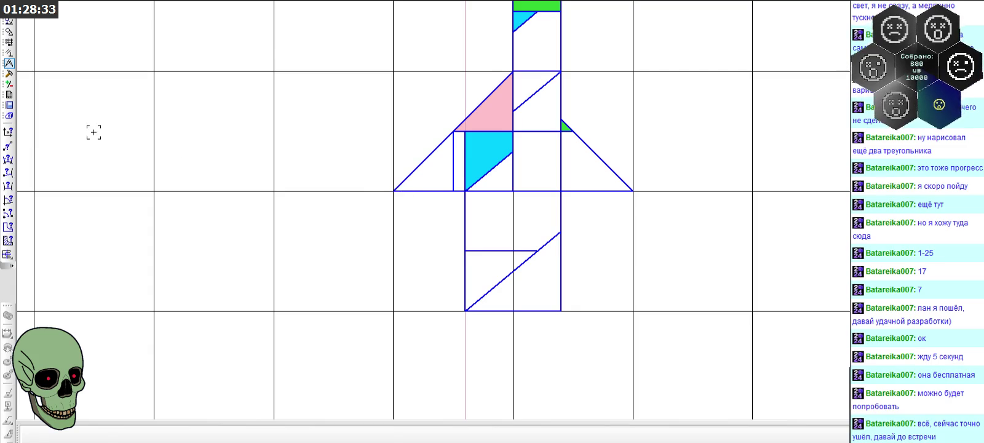
scroll(203, 131, down, 1)
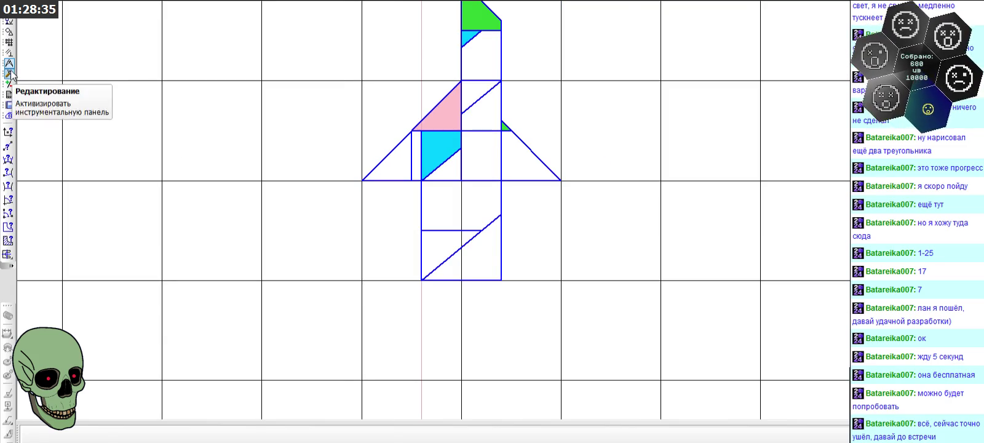
click(10, 32)
click(8, 336)
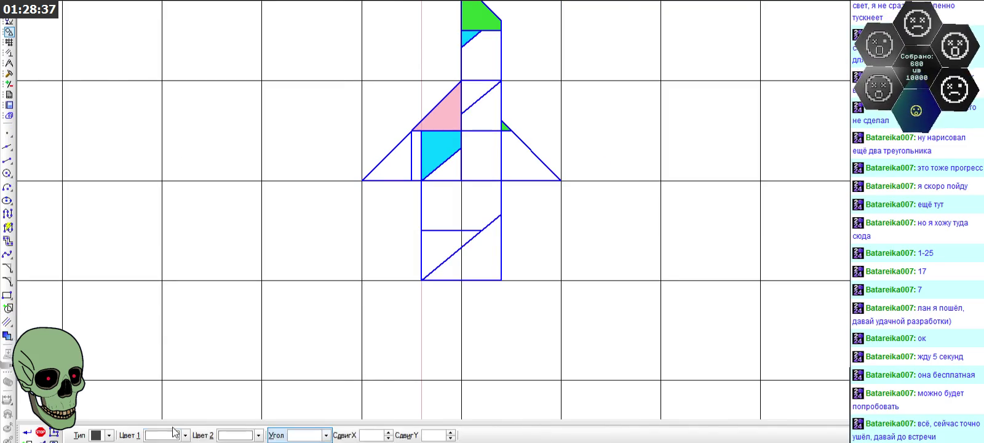
click(179, 436)
click(145, 392)
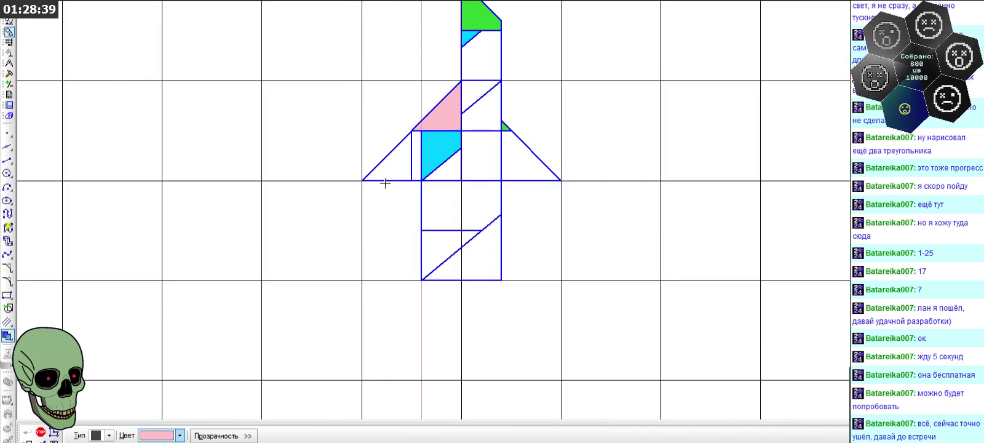
click(386, 163)
click(27, 433)
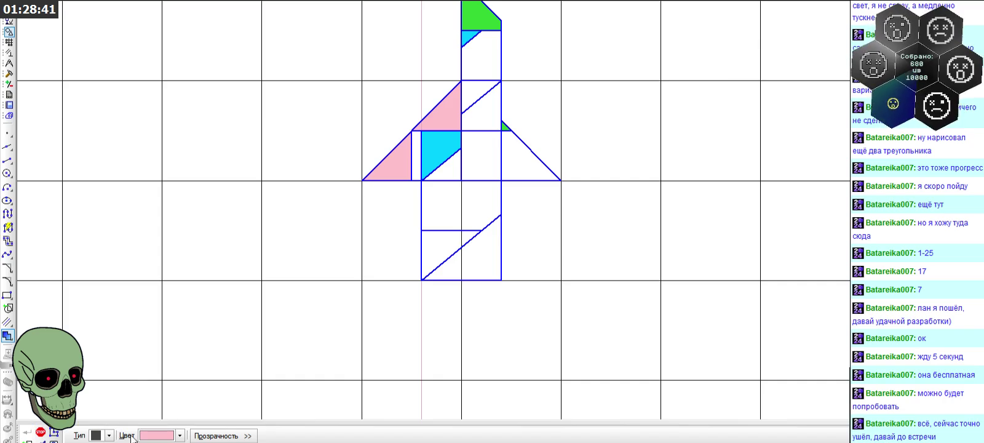
- Fill the lower-left triangle cyan
click(179, 436)
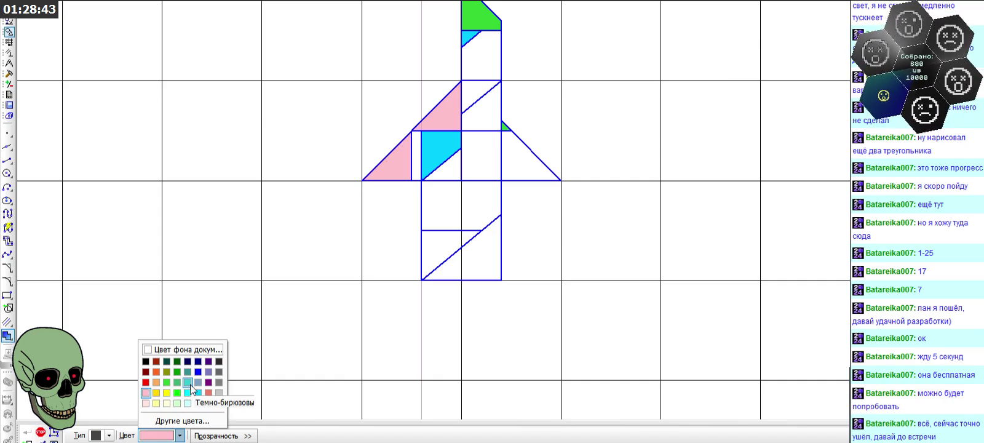
click(187, 392)
click(431, 251)
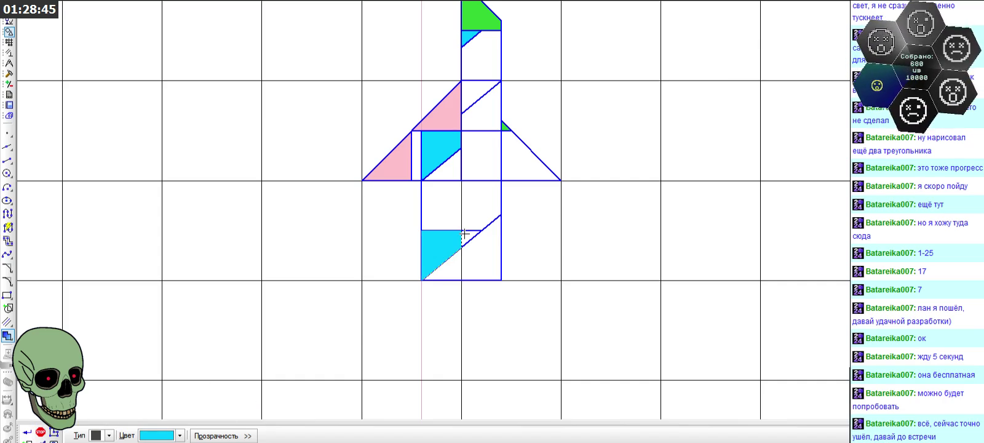
click(31, 434)
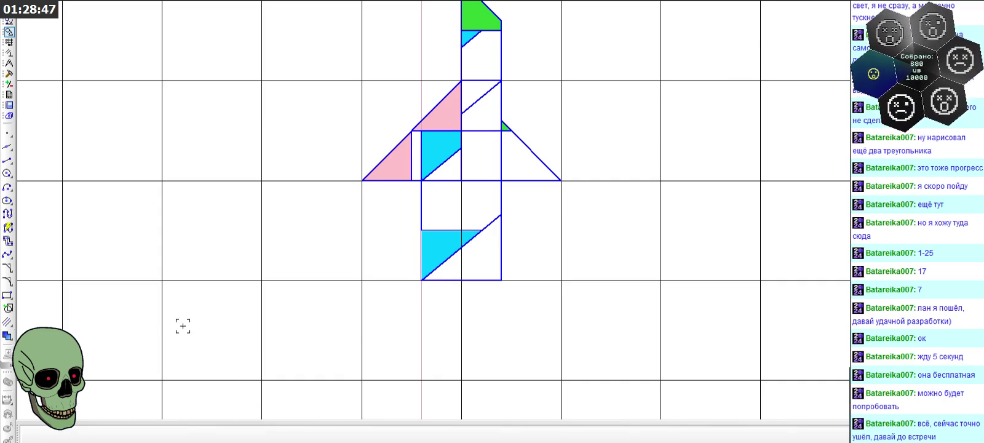
scroll(297, 241, down, 1)
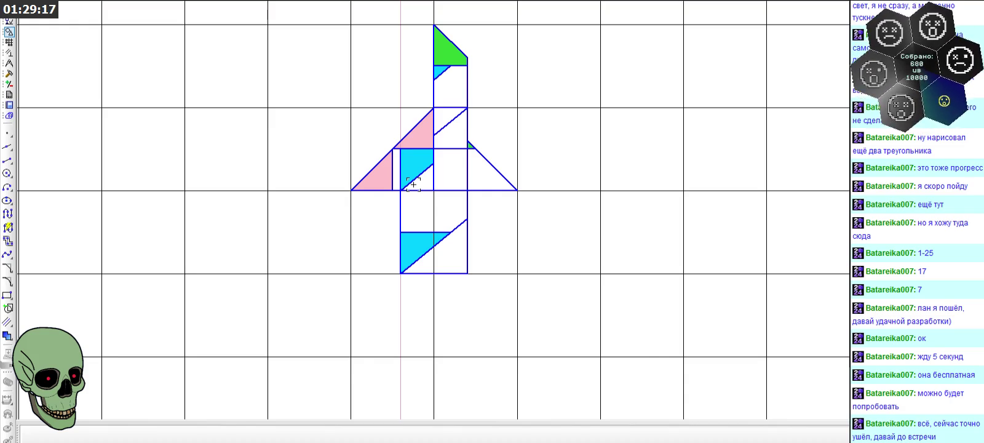
- Draw two diagonals from the pink triangle's corner across the square beneath the wings
scroll(379, 171, up, 2)
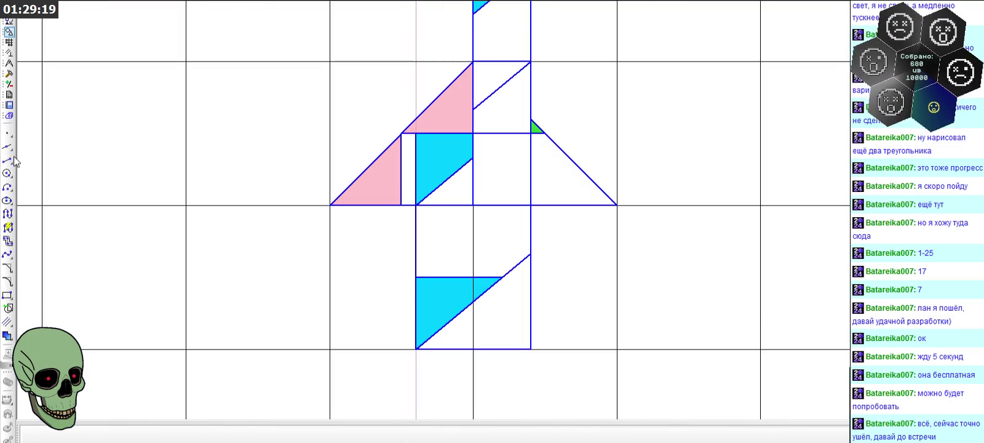
click(9, 160)
click(401, 133)
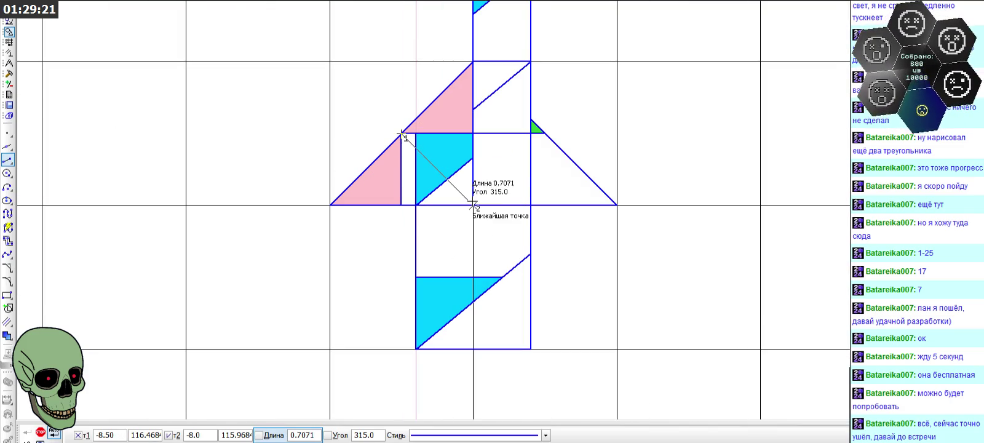
click(473, 205)
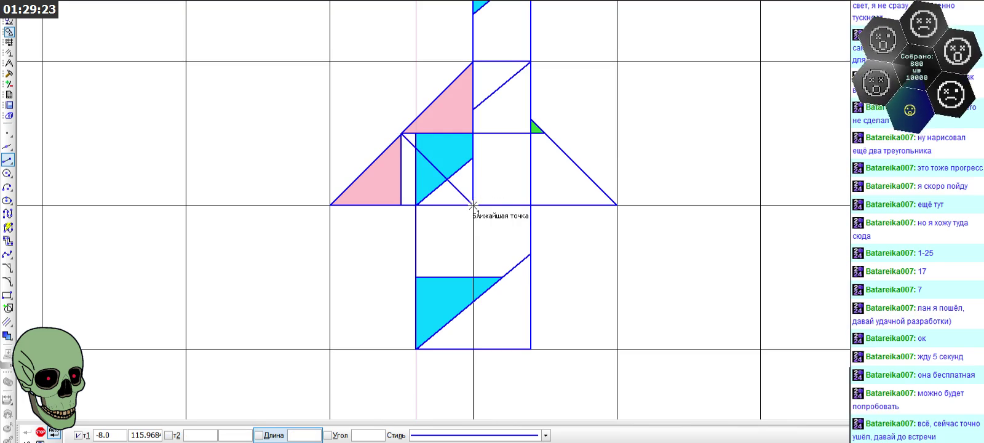
click(473, 278)
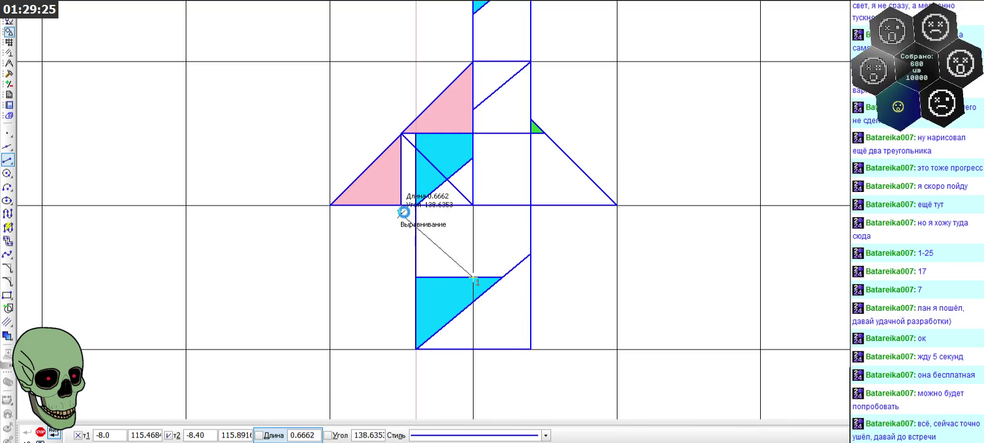
click(402, 207)
- Trim away the three excess diagonal pieces
click(9, 74)
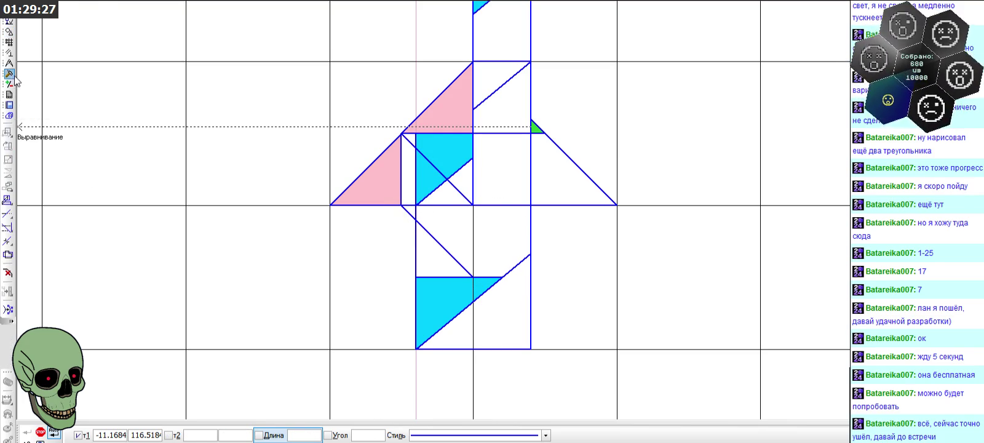
click(7, 214)
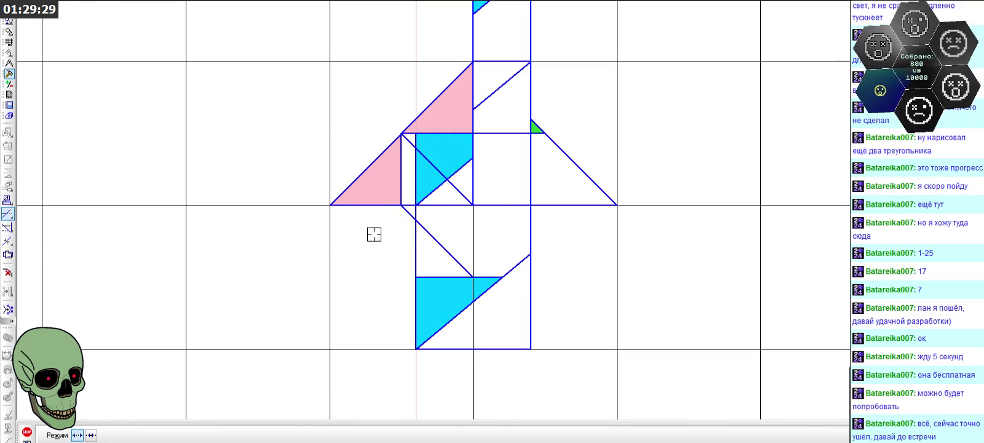
click(407, 211)
click(430, 163)
click(460, 193)
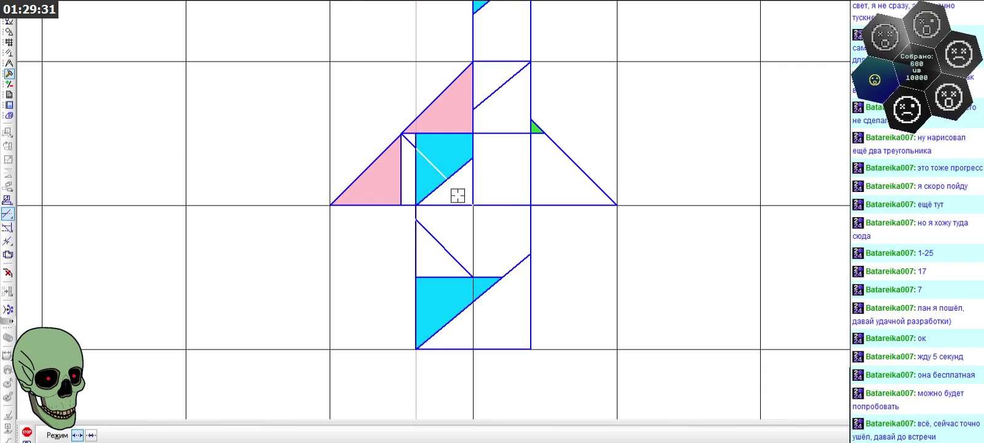
scroll(414, 207, down, 1)
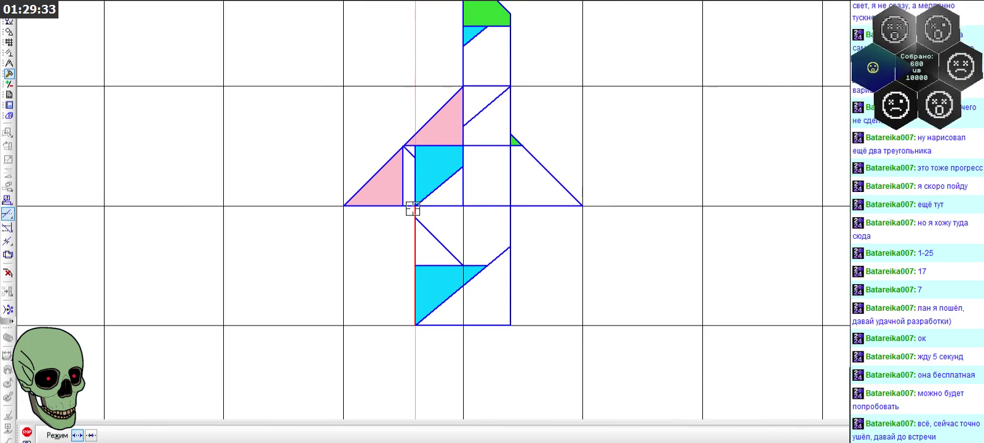
click(27, 432)
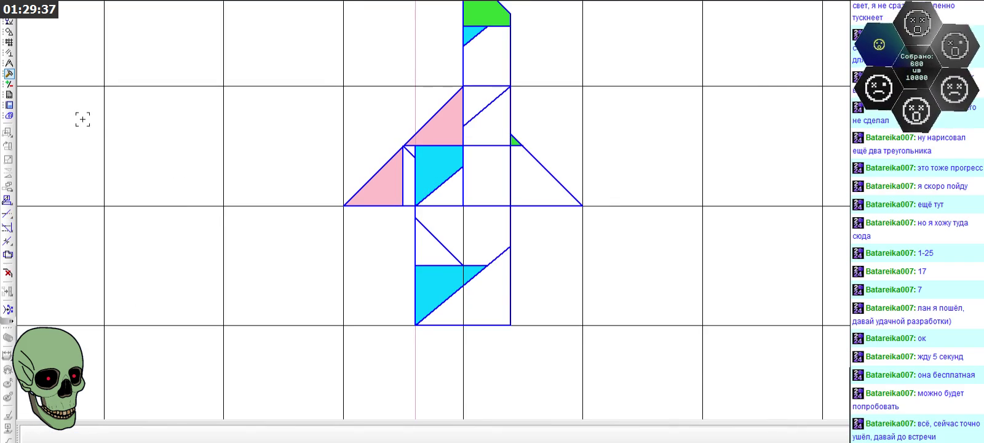
- Fill the lower block's triangle and the thin strip beside the cyan square green
click(8, 31)
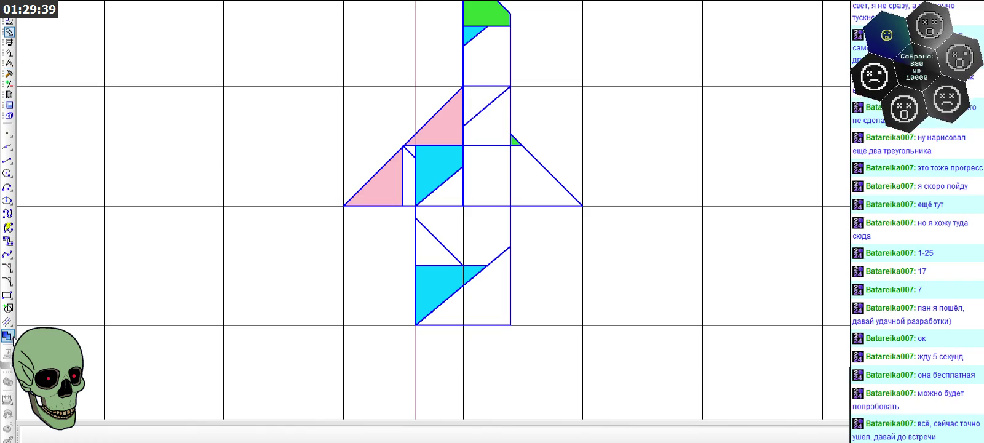
click(7, 335)
click(179, 435)
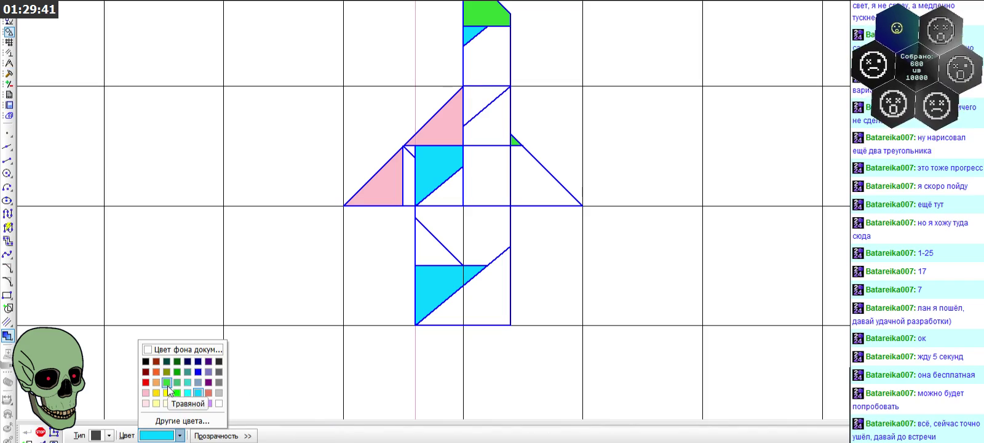
click(168, 385)
click(421, 249)
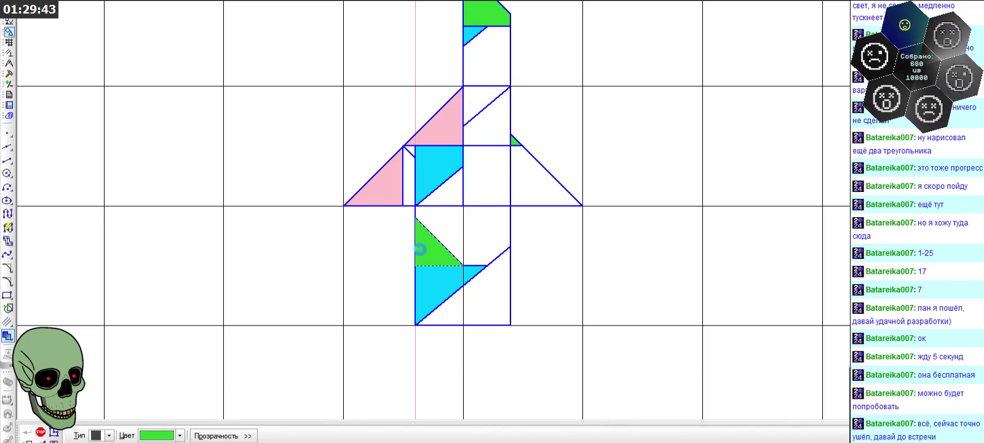
click(408, 196)
click(41, 432)
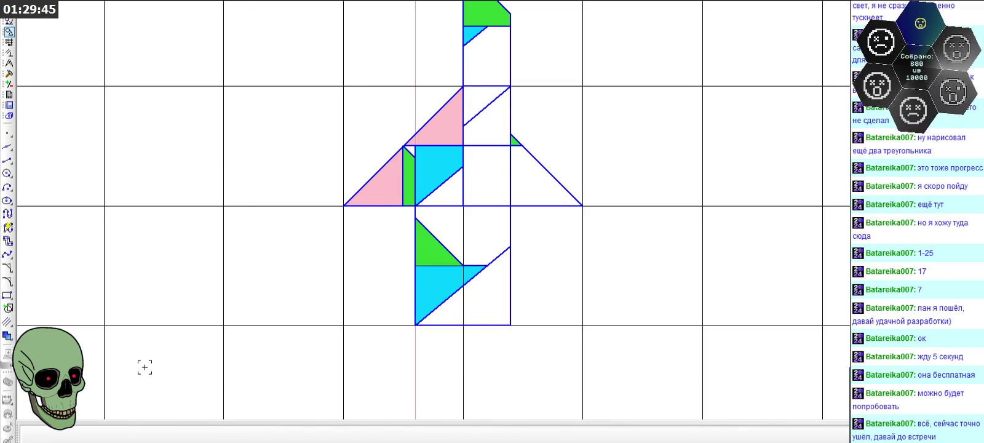
scroll(387, 215, down, 1)
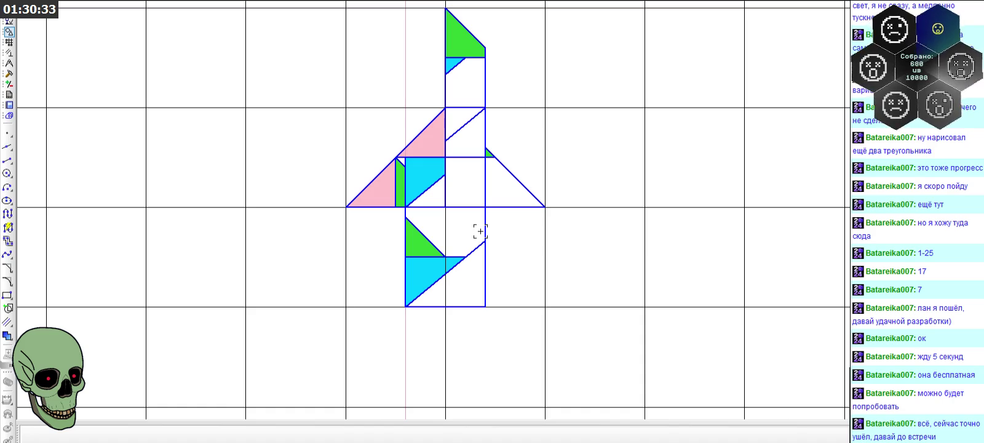
- Draw a vertical segment at 270° from the green triangle's corner down to its base
click(8, 160)
click(496, 158)
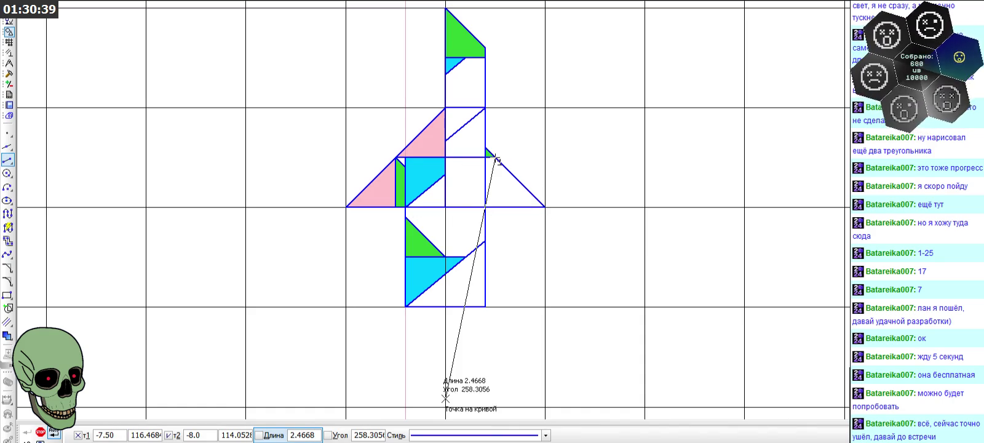
click(368, 437)
text(270)
key(Return)
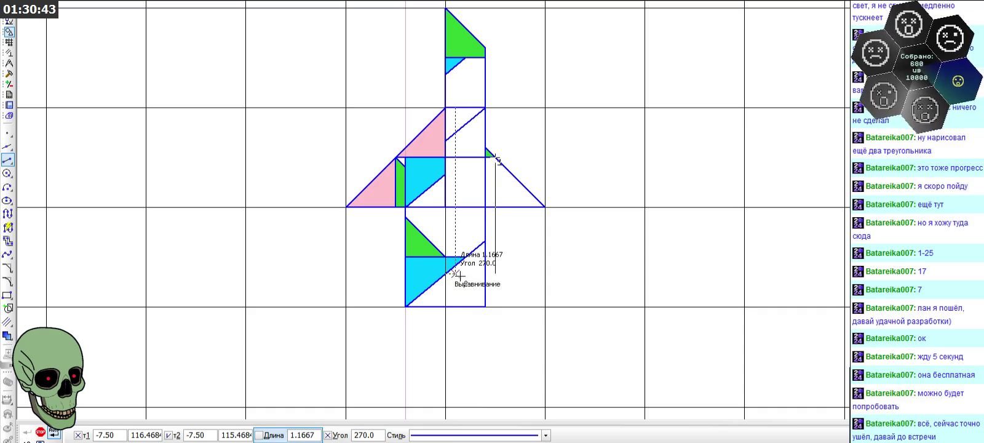
click(495, 206)
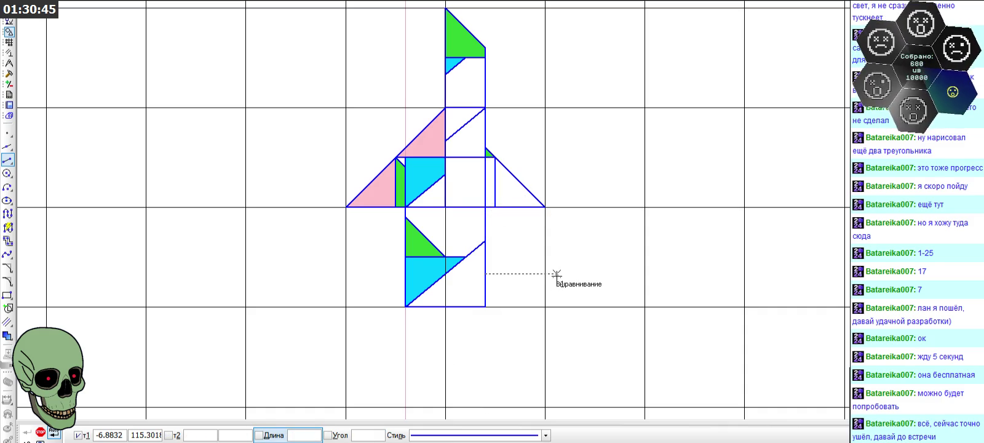
scroll(556, 274, up, 1)
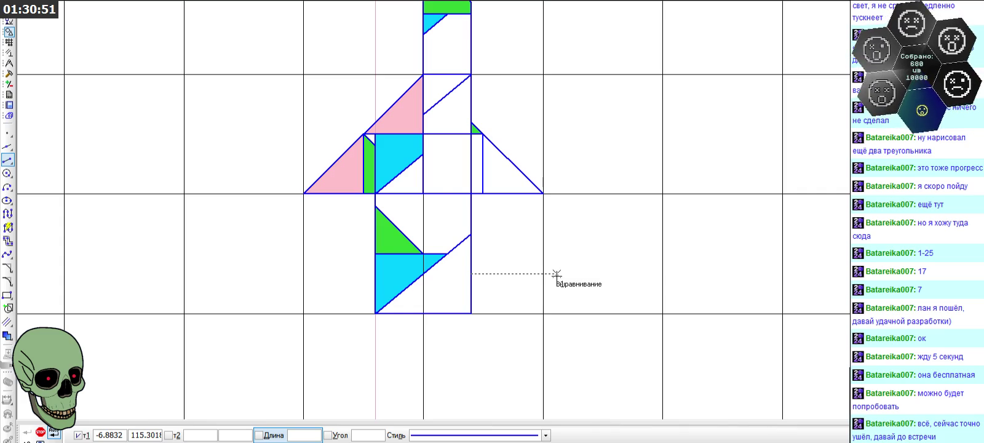
scroll(556, 274, down, 1)
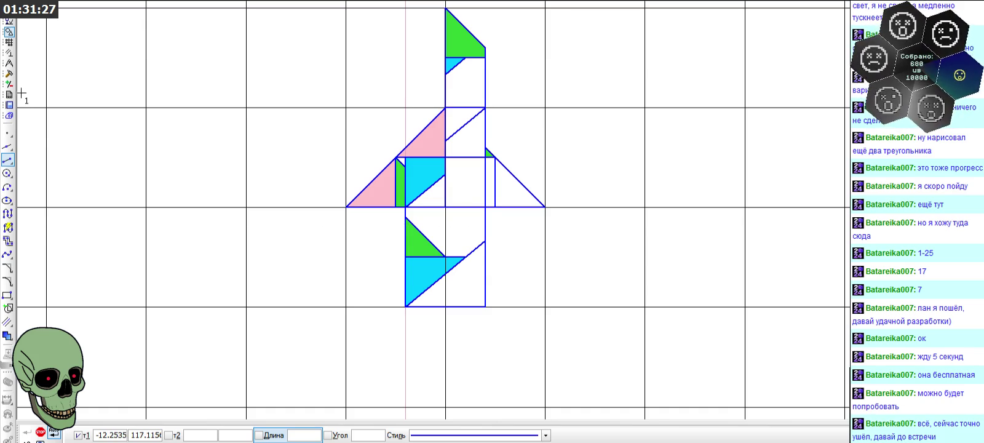
- Draw a short vertical segment at 90° from the lower block's diagonal up to its top
click(9, 150)
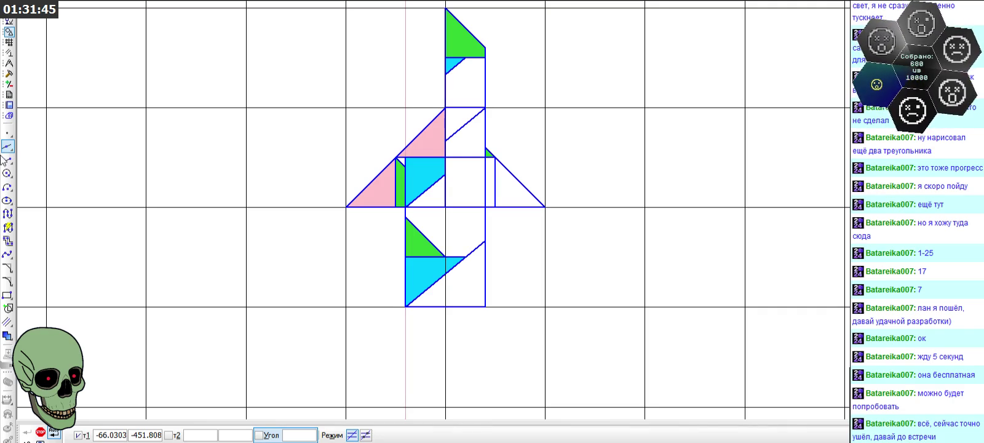
click(8, 160)
click(465, 257)
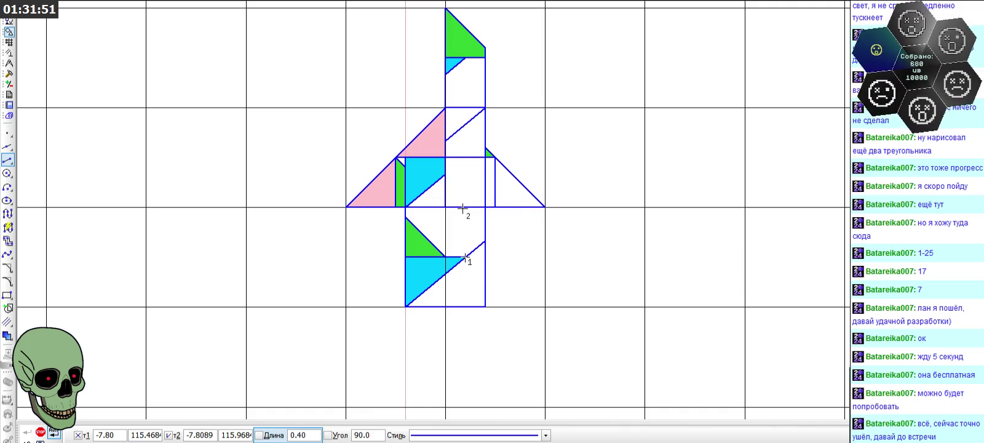
double_click(367, 435)
text(90)
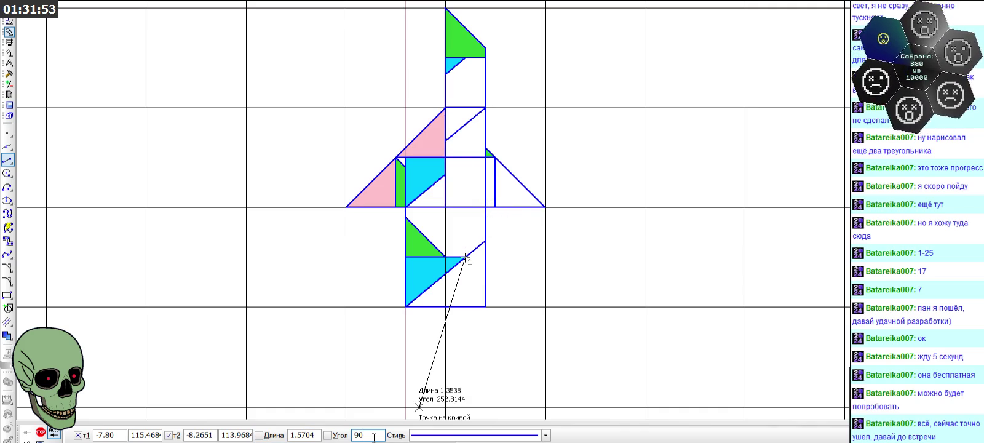
click(465, 208)
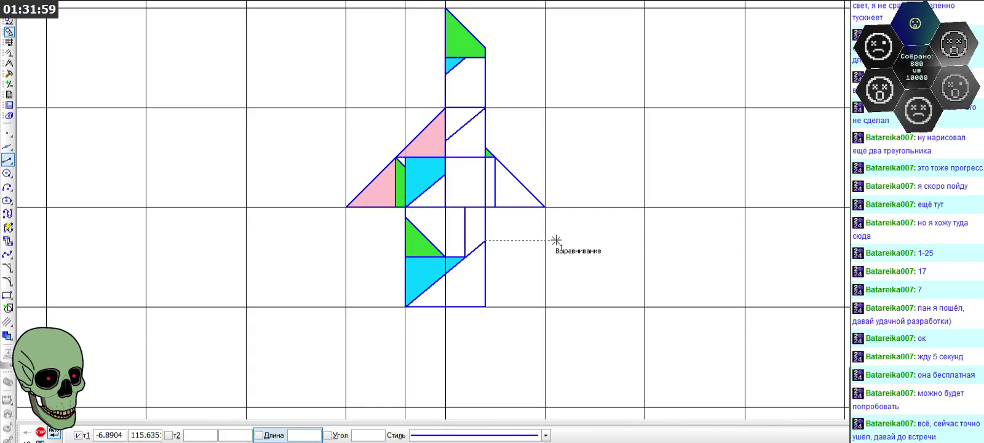
click(465, 256)
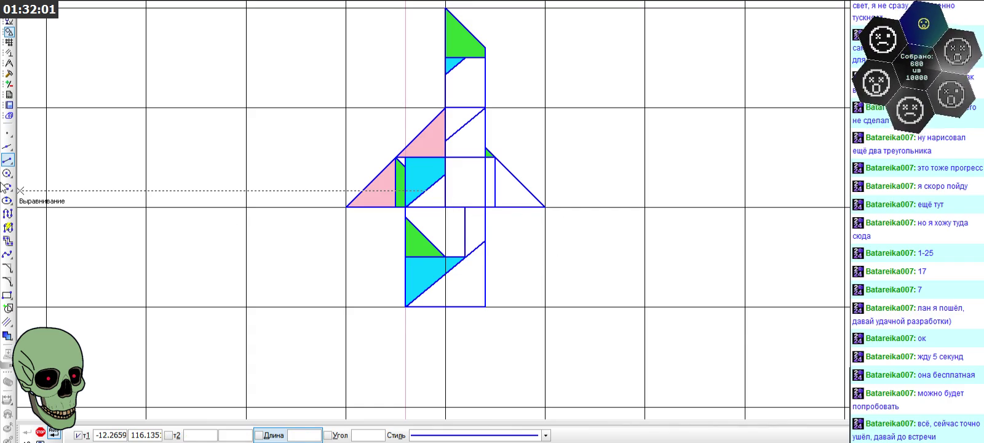
- Start the Fill command and show its colour choices
click(7, 321)
click(7, 335)
click(179, 435)
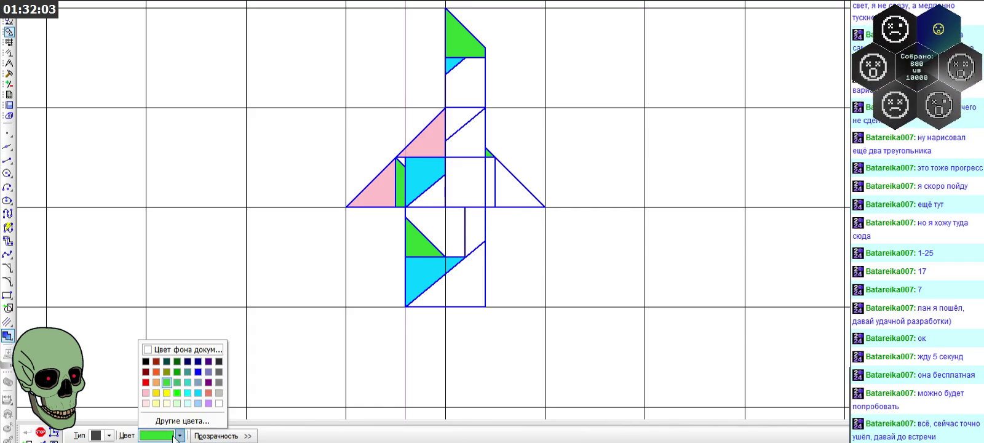
- Fill the narrow lower strip and the upper column triangle cyan
click(198, 393)
click(473, 224)
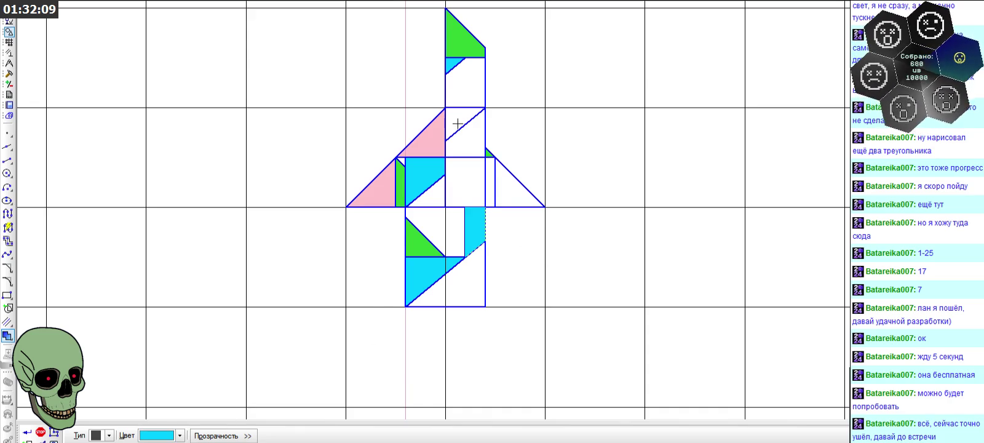
click(457, 125)
click(28, 433)
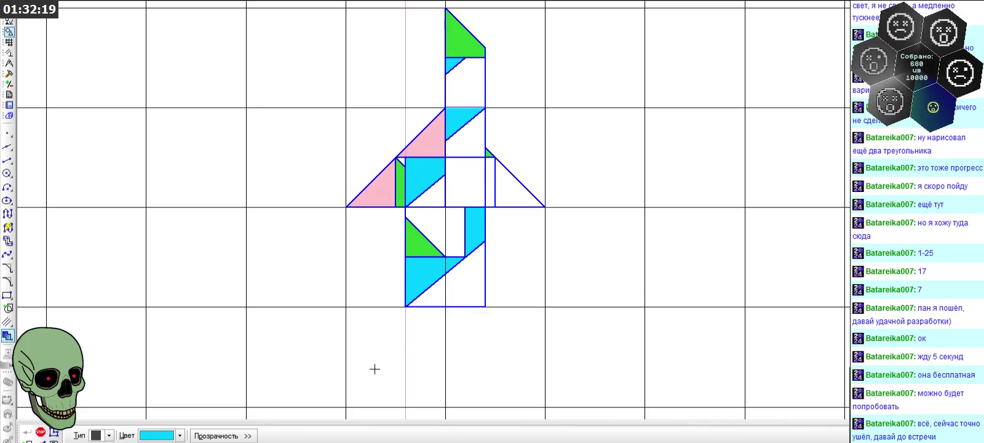
- Fill the right-hand triangle green
click(179, 435)
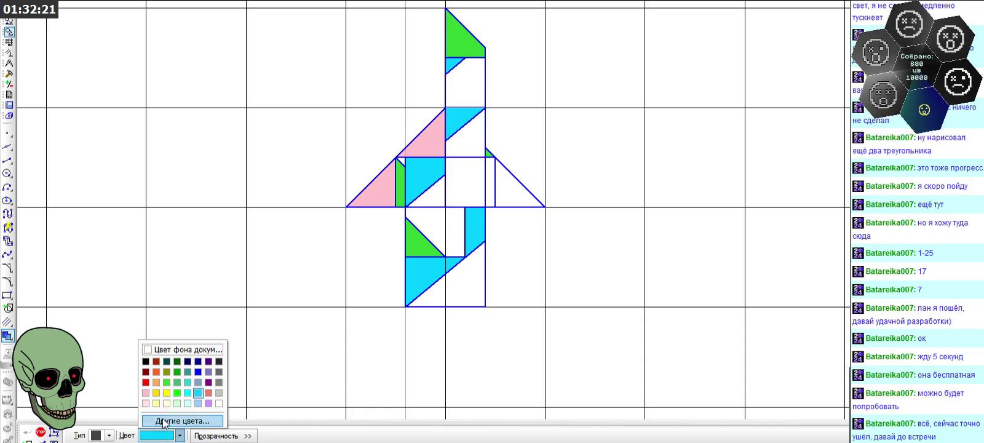
click(157, 386)
click(516, 195)
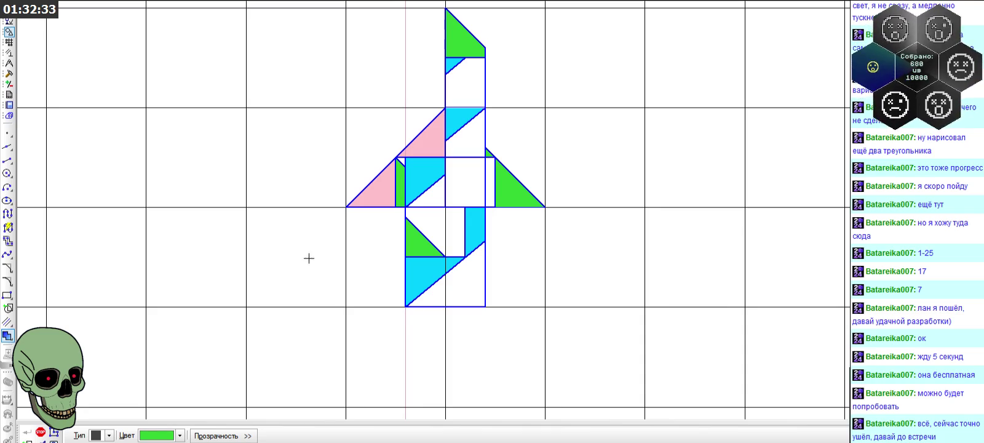
click(7, 160)
- Draw a diagonal from the right triangle's top corner to the centre square and another across the upper column
click(497, 158)
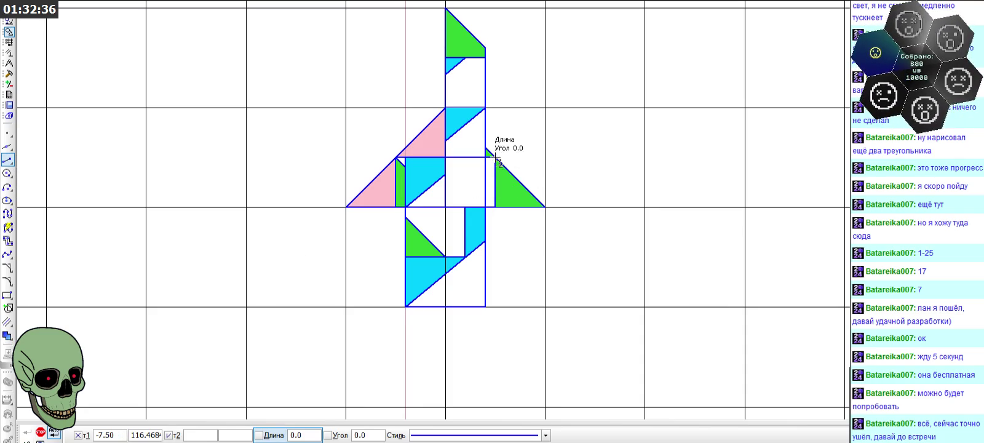
click(445, 207)
click(445, 110)
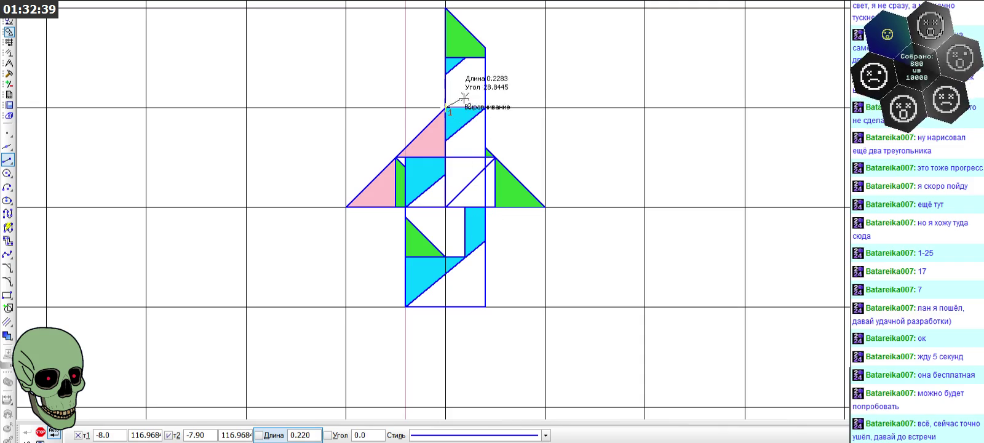
click(495, 58)
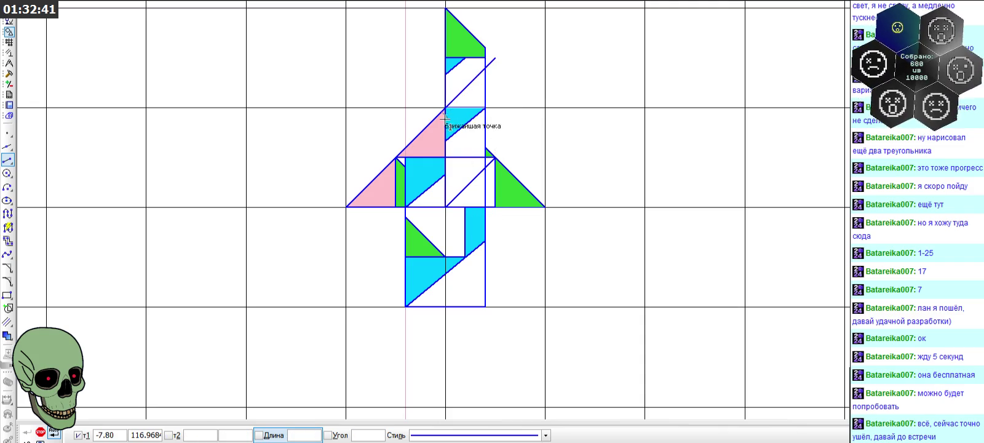
- Trim the diagonal's overhang past the column and remove the centre square's diagonal
click(9, 74)
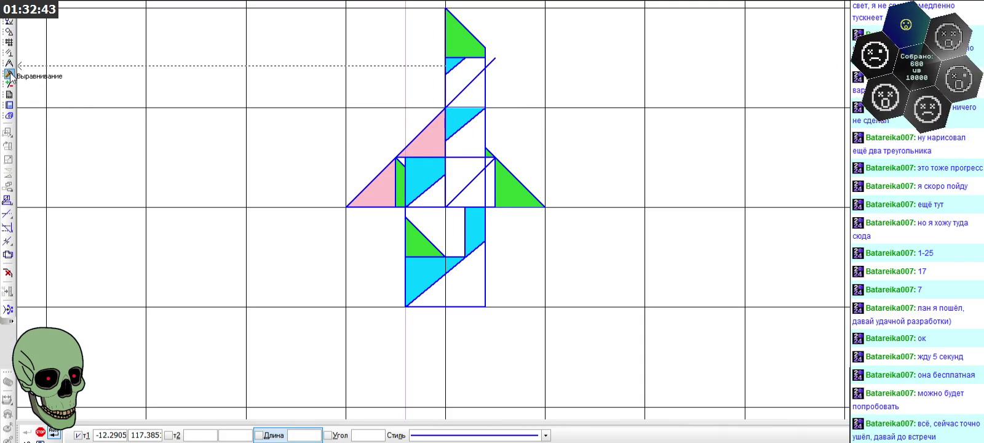
click(7, 214)
click(492, 61)
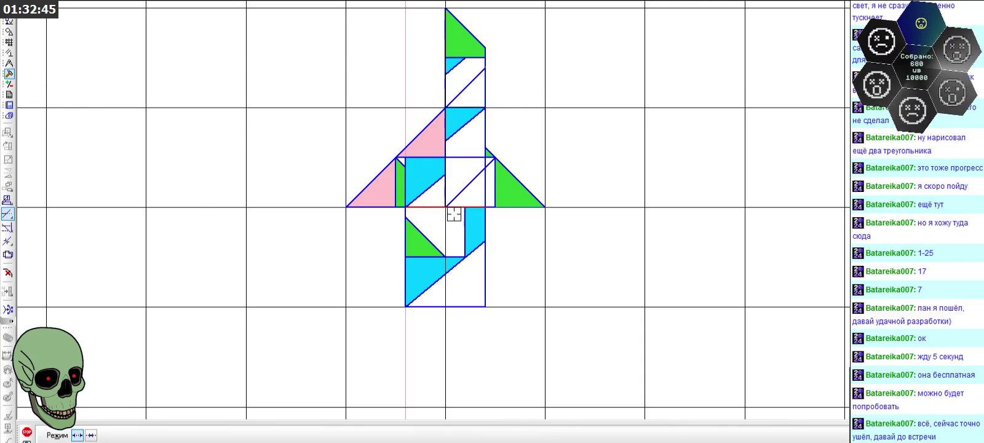
click(462, 189)
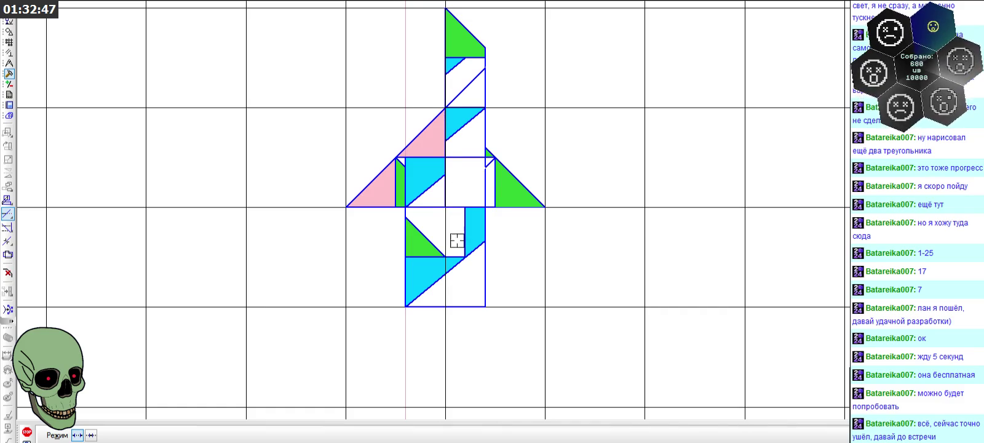
scroll(483, 214, down, 1)
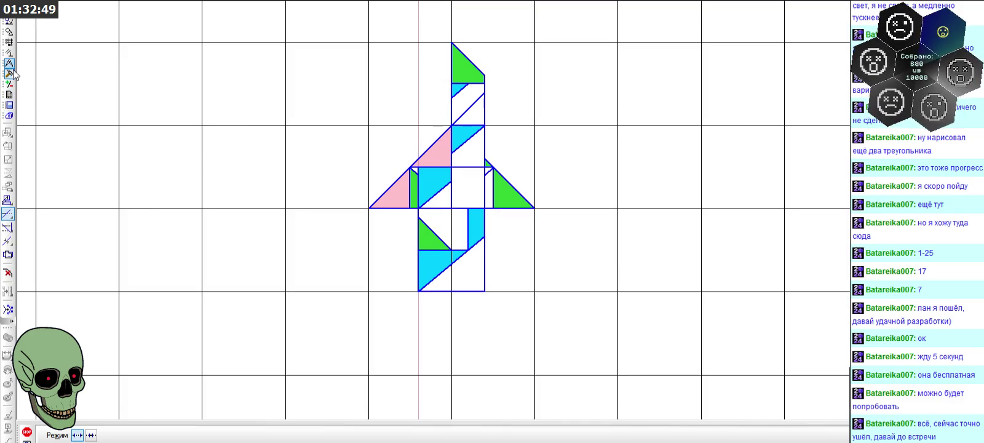
click(10, 31)
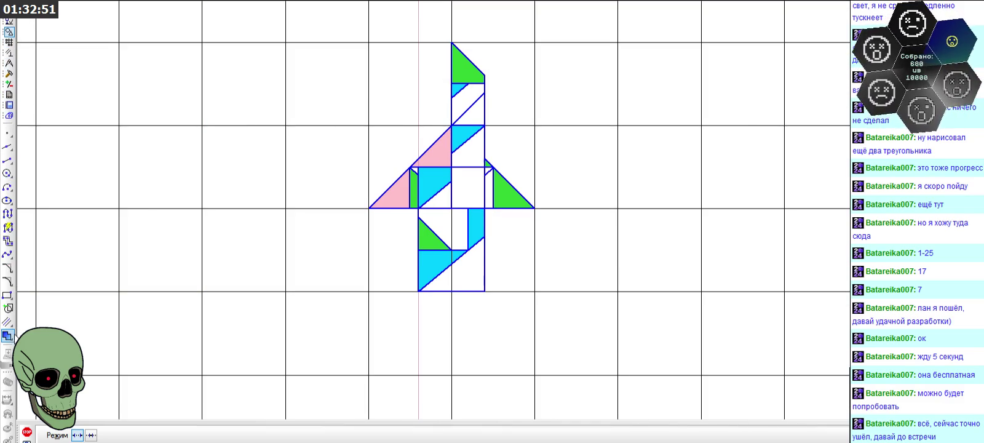
- Fill the strip right of the centre square and the upper-column triangle pink
click(8, 335)
click(180, 436)
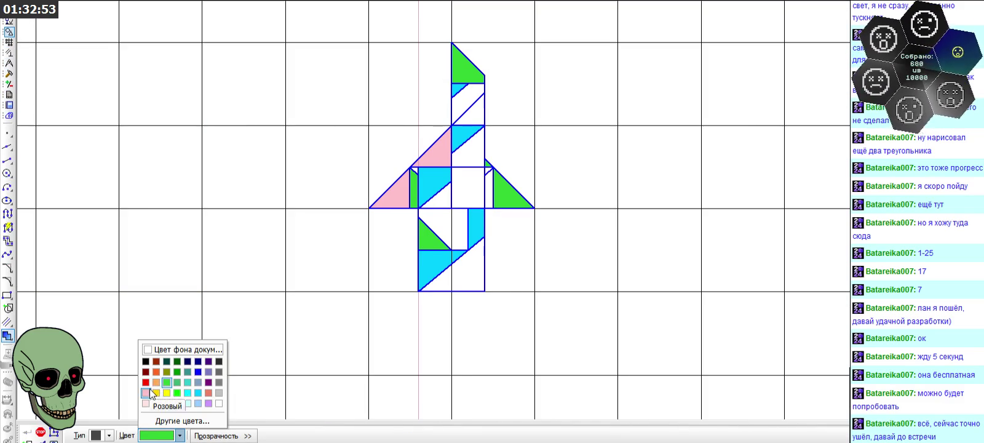
click(146, 392)
scroll(479, 179, up, 1)
click(493, 190)
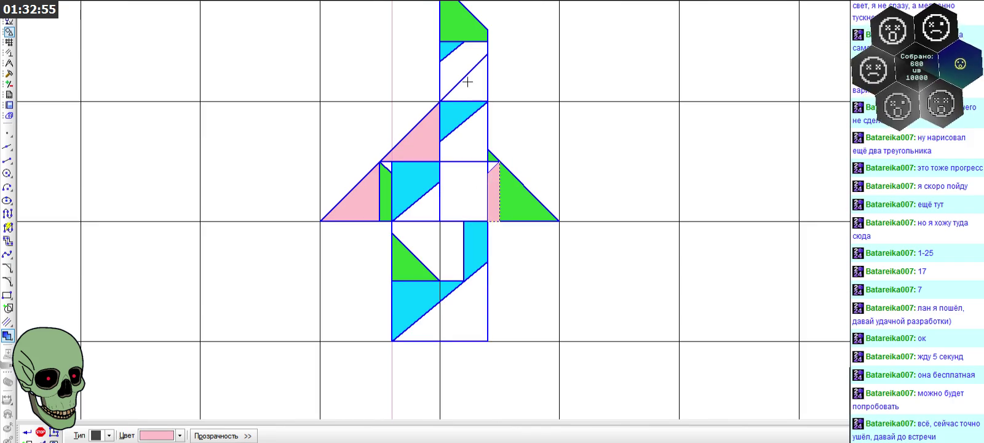
click(468, 82)
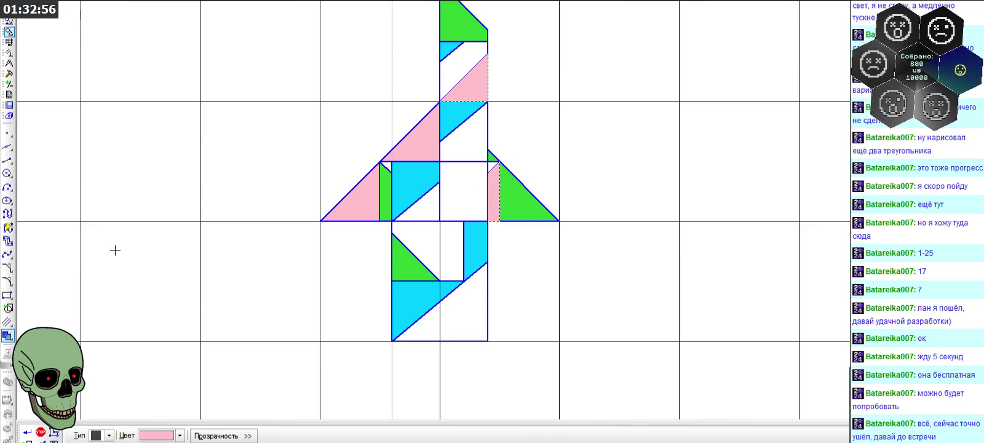
click(40, 431)
scroll(455, 175, down, 1)
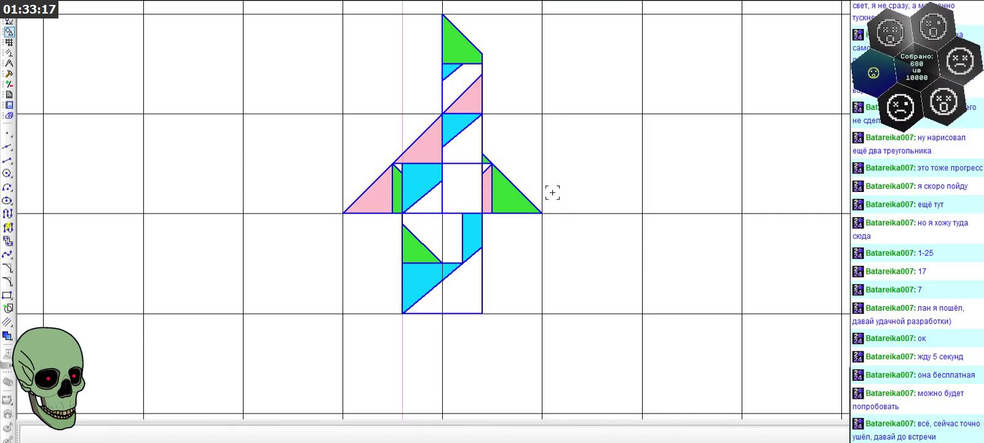
- Fill the triangle below the centre square and the small left wing triangle dark red
click(8, 336)
click(179, 436)
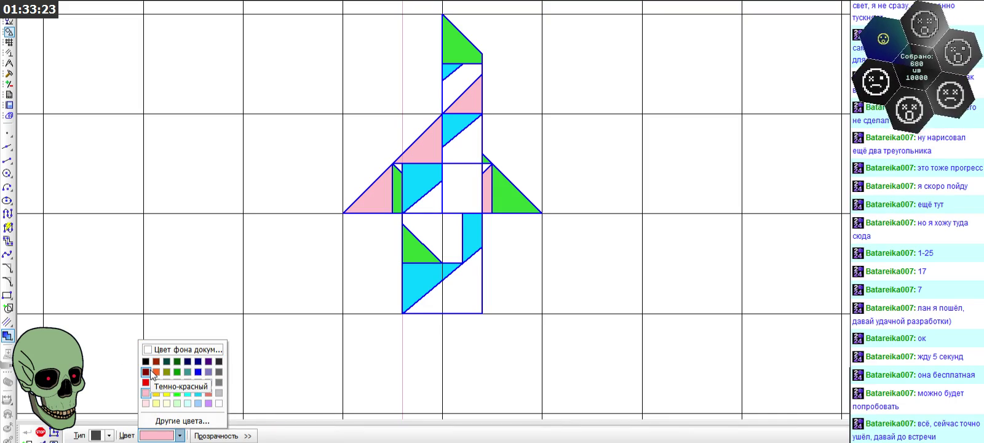
click(146, 372)
click(429, 223)
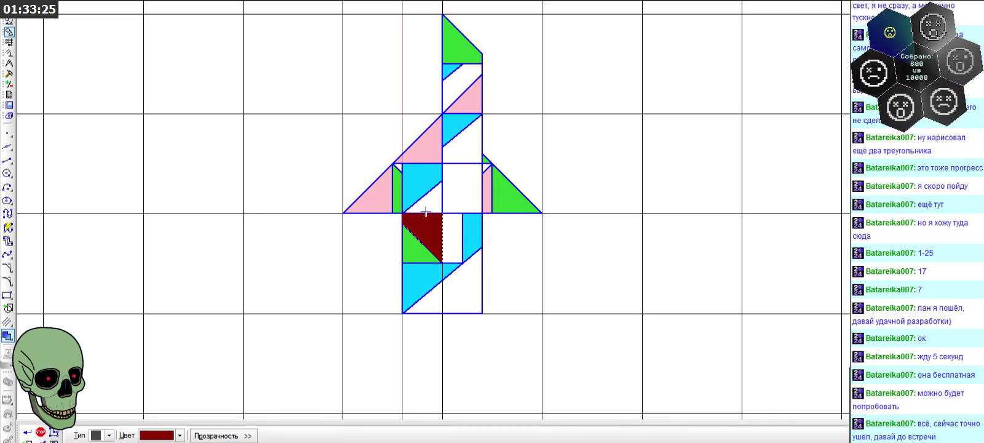
click(397, 167)
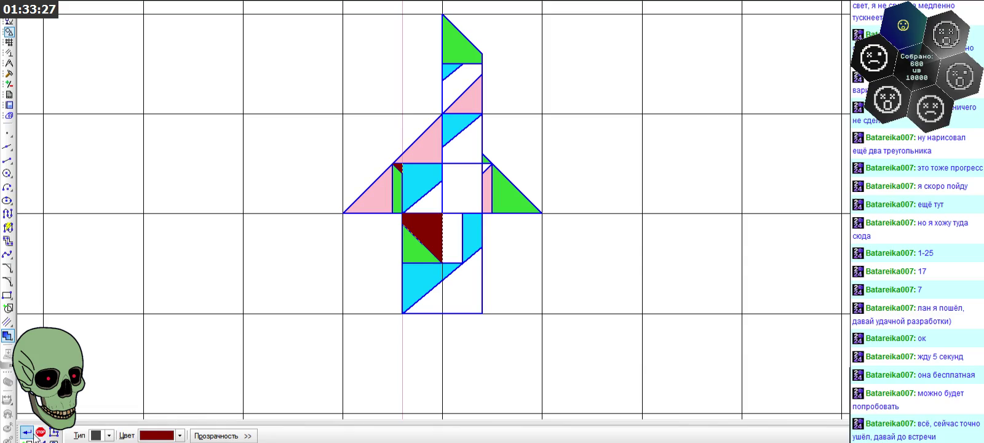
click(38, 433)
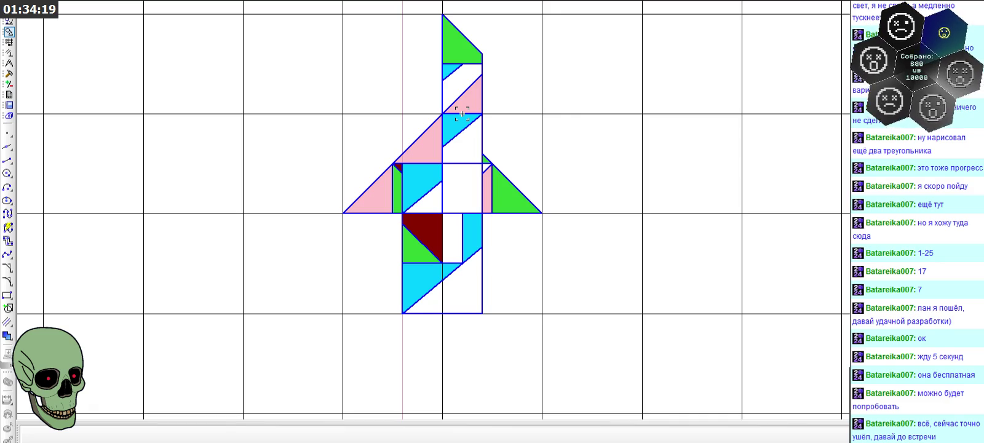
click(9, 63)
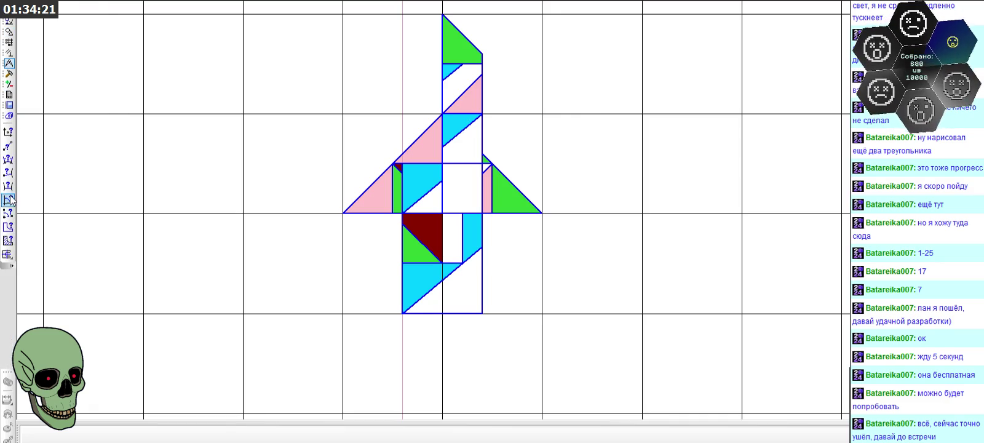
click(8, 239)
click(485, 191)
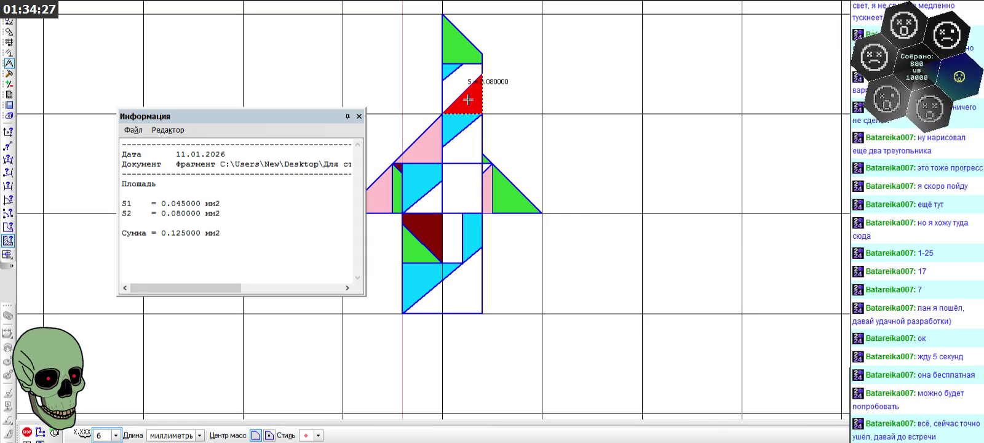
click(360, 116)
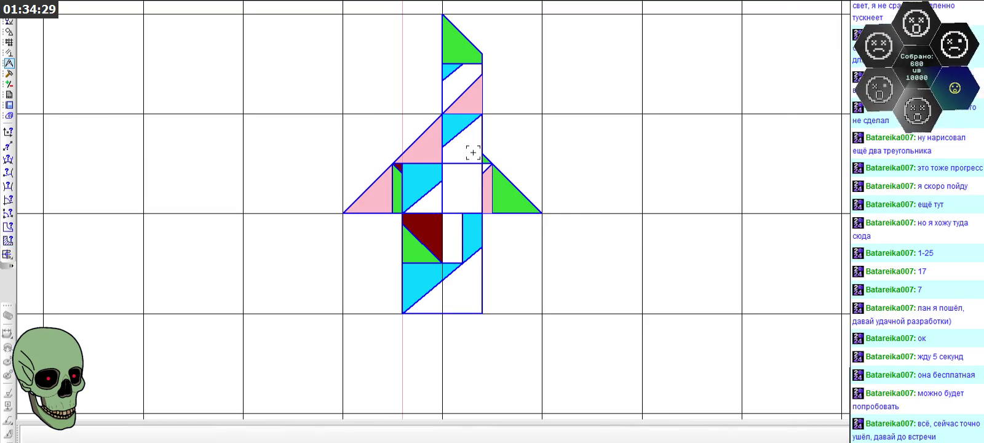
scroll(511, 122, down, 1)
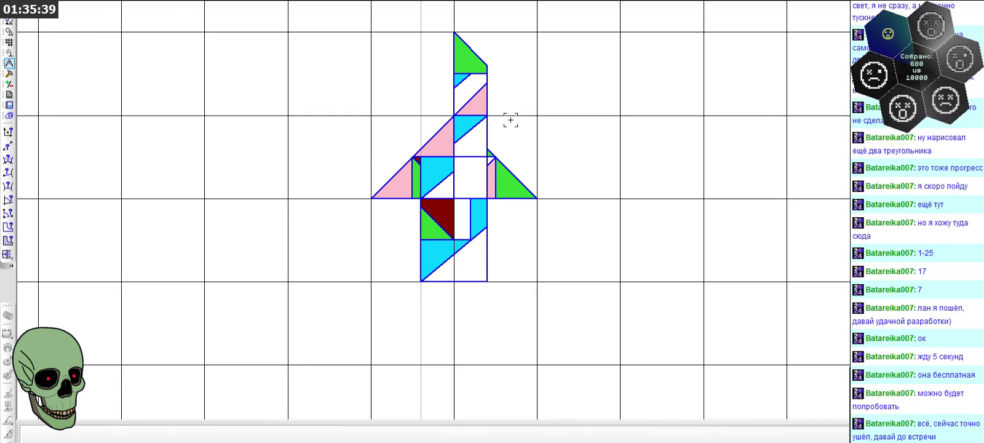
scroll(511, 120, down, 1)
scroll(511, 120, down, 1)
scroll(510, 120, down, 1)
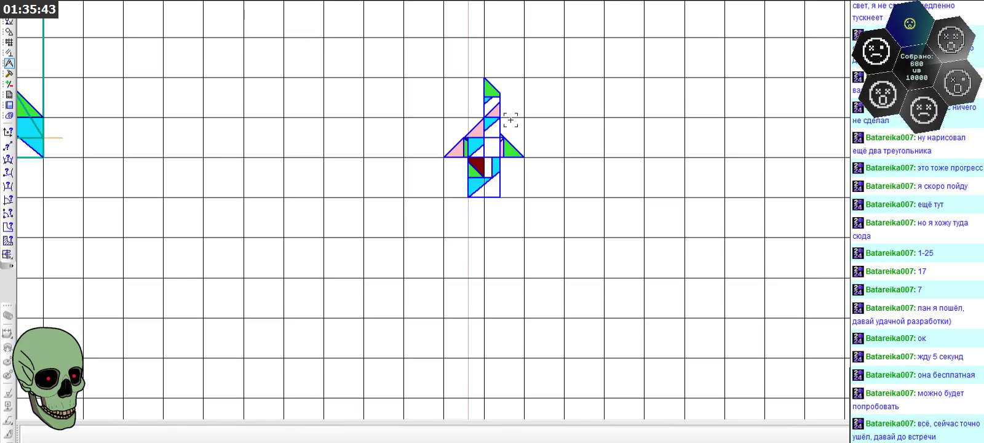
scroll(510, 120, down, 1)
scroll(511, 120, down, 1)
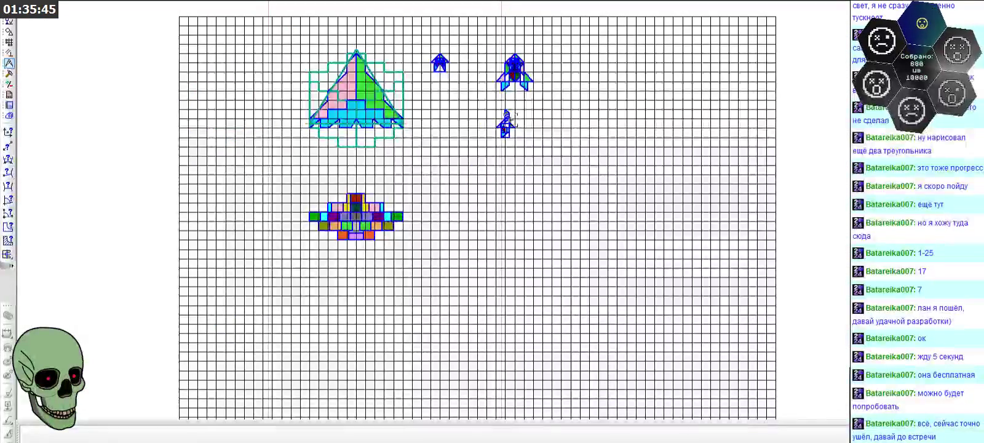
scroll(501, 77, up, 5)
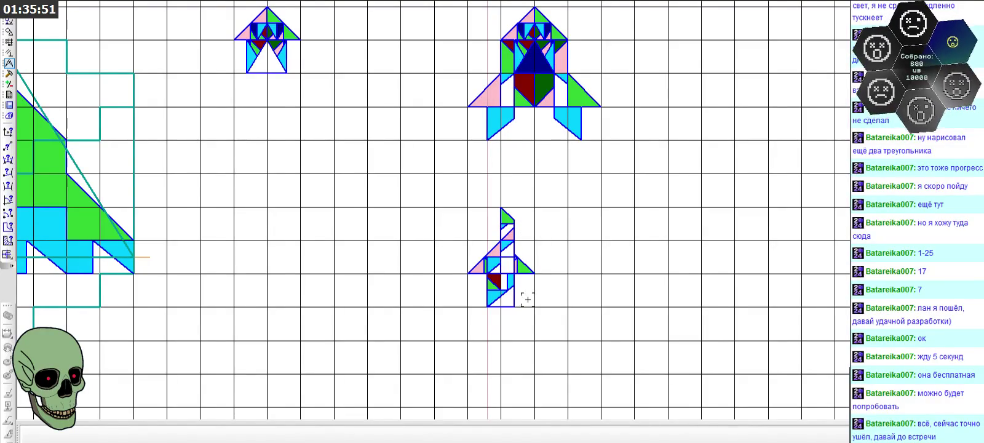
scroll(527, 300, up, 1)
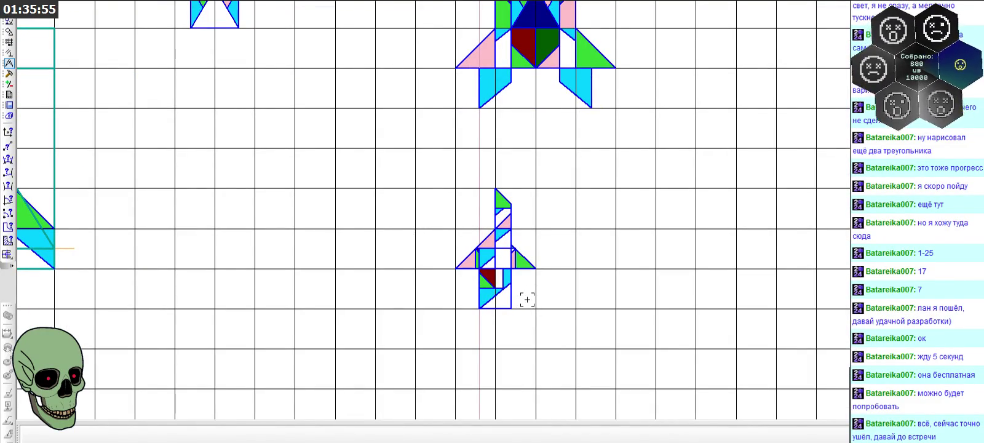
scroll(513, 260, up, 3)
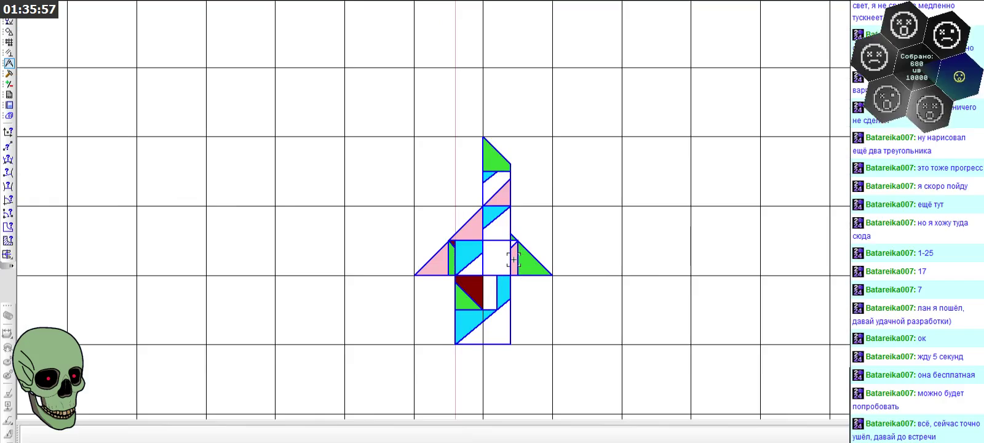
- Bring up the editing tools, cancel Trim, and zoom the view in and back out
click(9, 32)
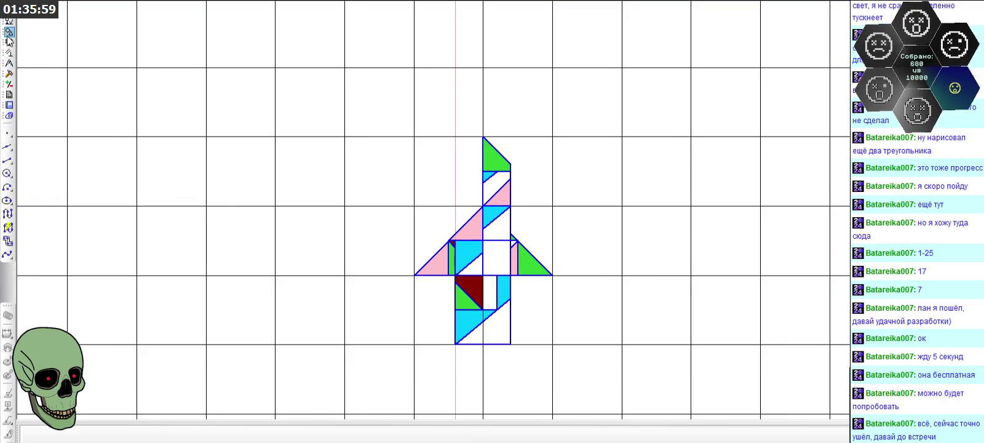
click(9, 73)
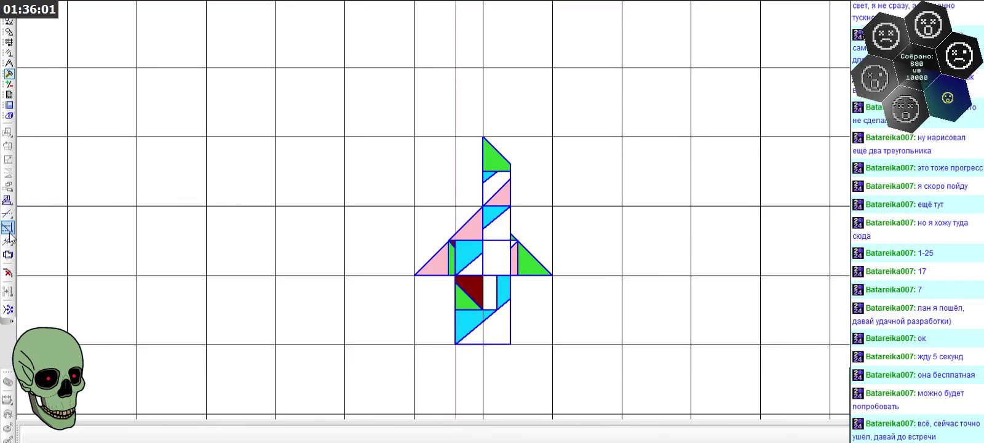
click(8, 214)
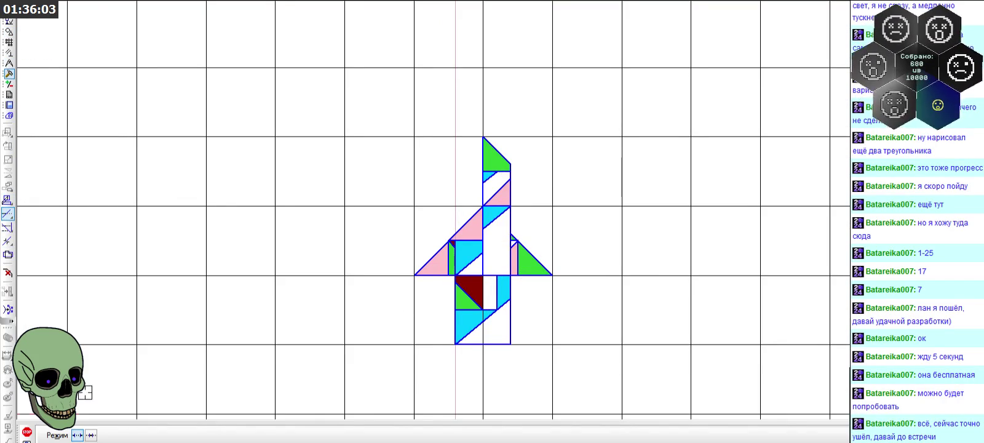
key(Escape)
scroll(487, 326, up, 2)
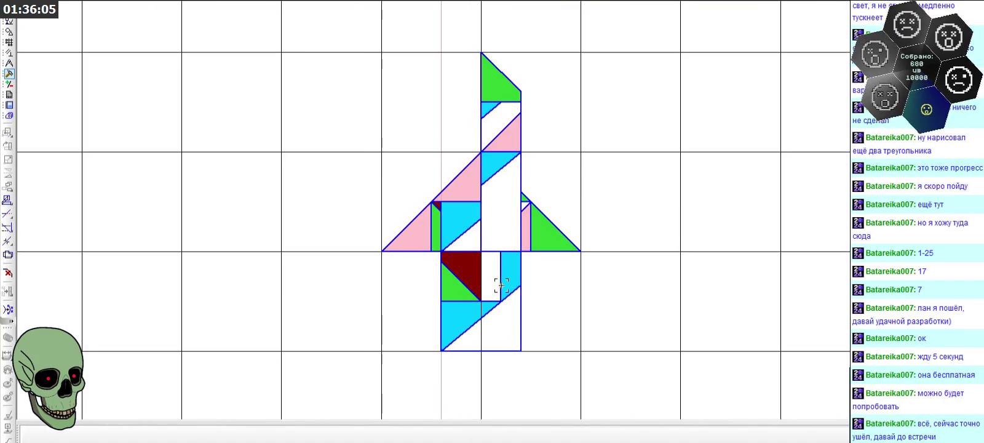
scroll(501, 285, up, 2)
scroll(501, 284, up, 1)
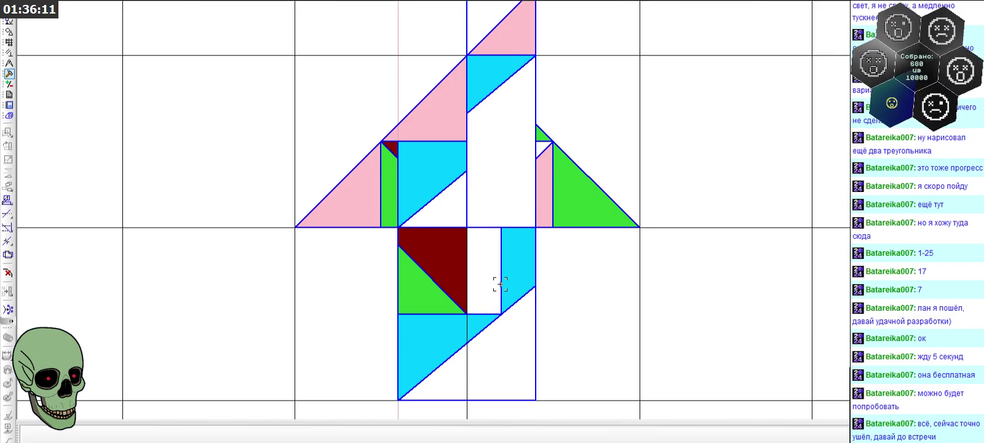
scroll(500, 284, down, 1)
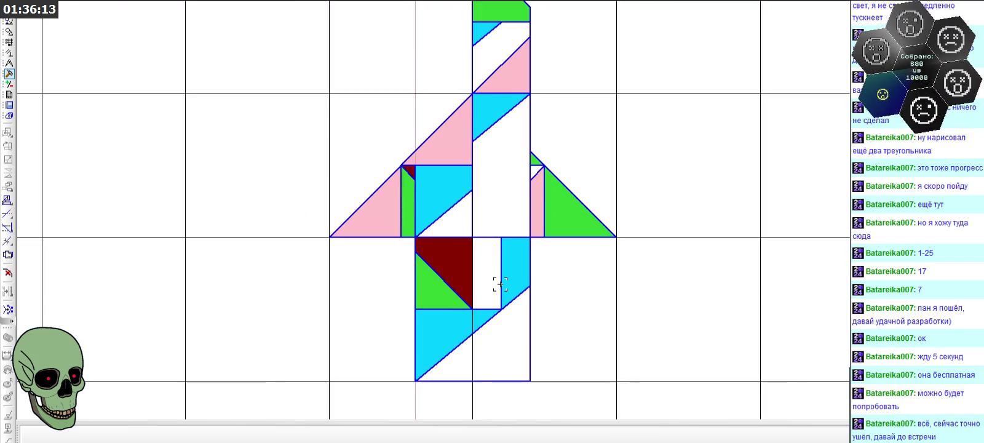
scroll(501, 284, down, 1)
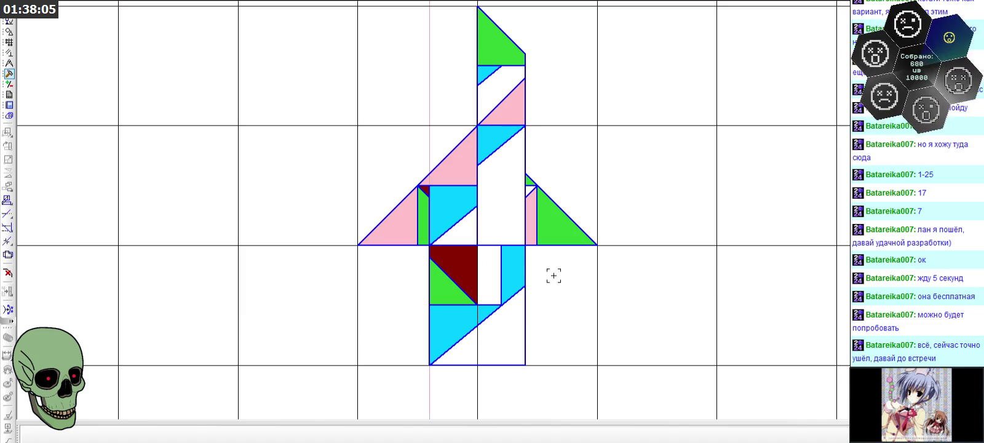
- Copy the cyan triangle's diagonal edge and paste it into the white rectangle beside the dark red triangle
scroll(462, 125, up, 1)
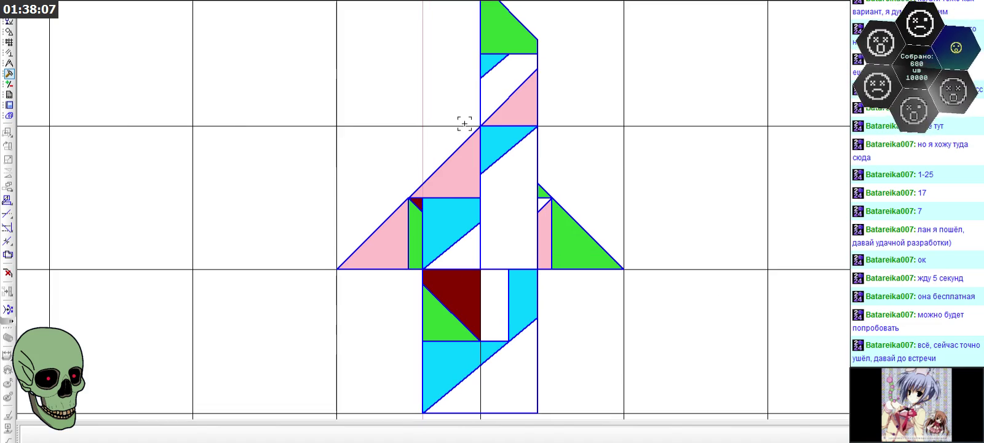
click(497, 64)
key(ctrl+c)
key(ctrl+v)
click(524, 271)
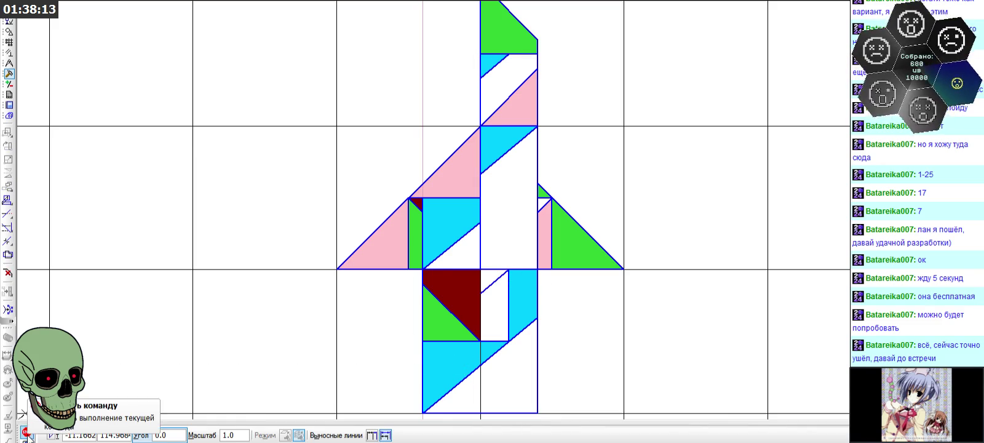
click(27, 432)
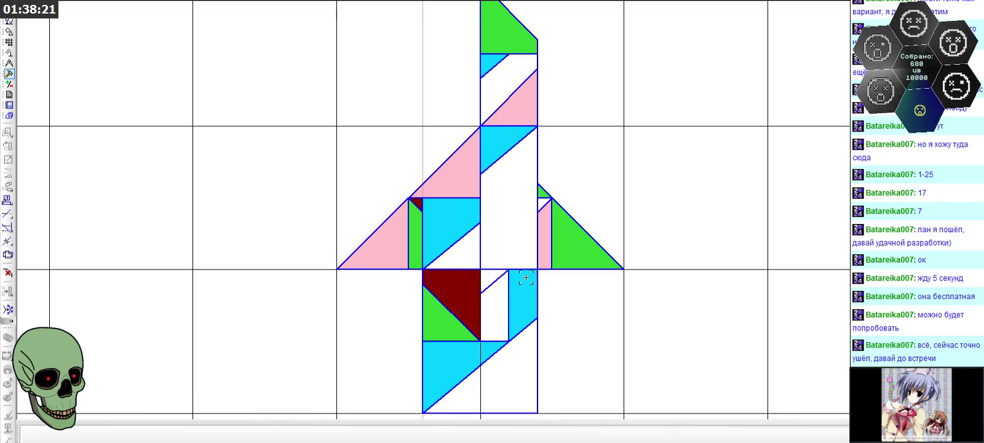
scroll(507, 186, down, 2)
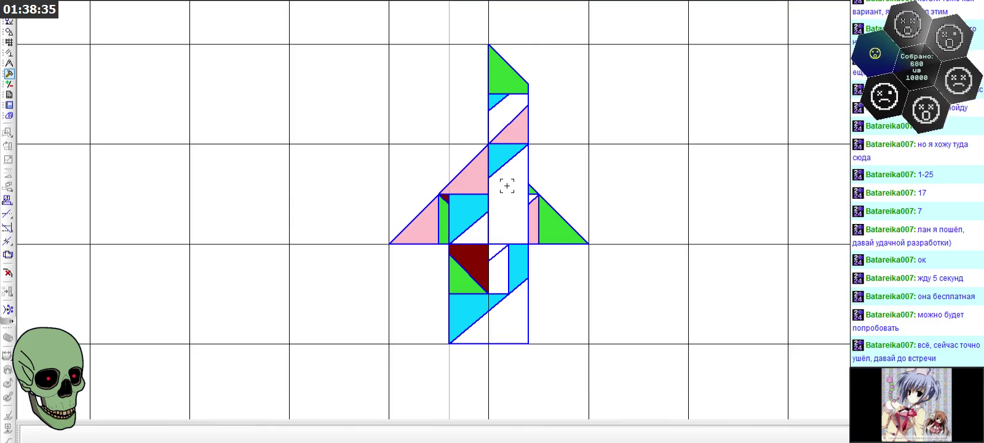
scroll(501, 203, up, 2)
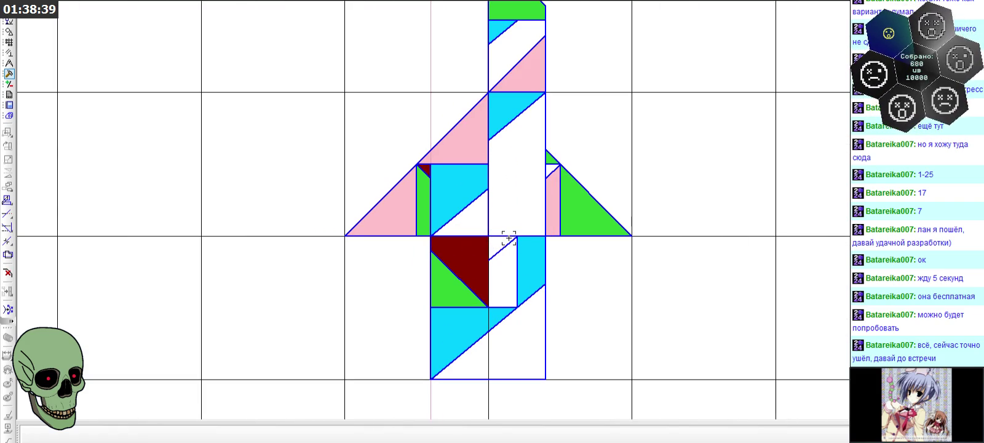
click(10, 63)
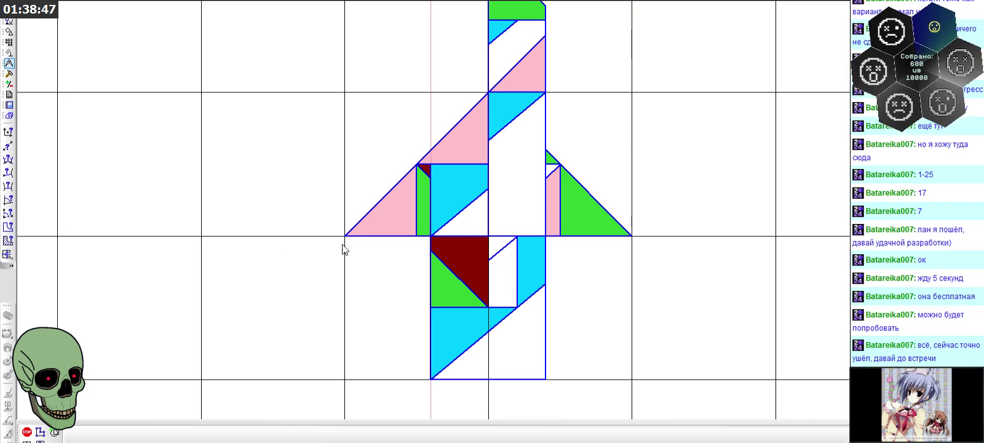
click(464, 220)
key(ctrl+Return)
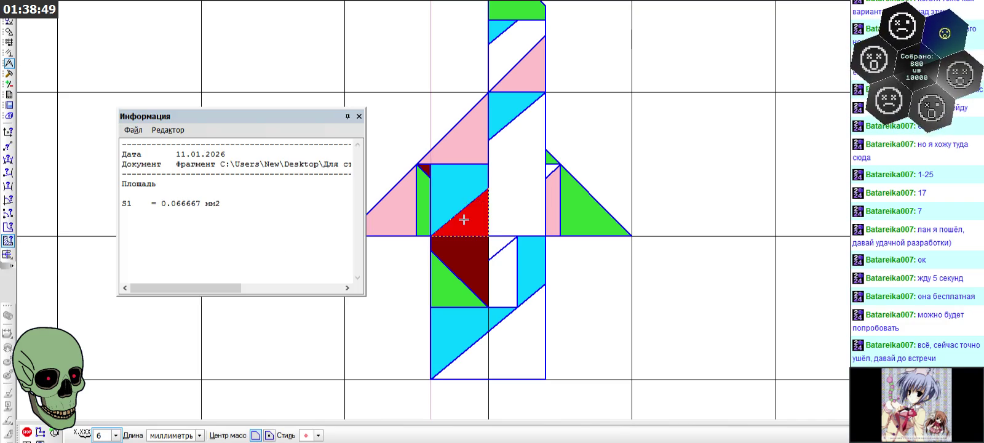
click(496, 283)
key(ctrl+Return)
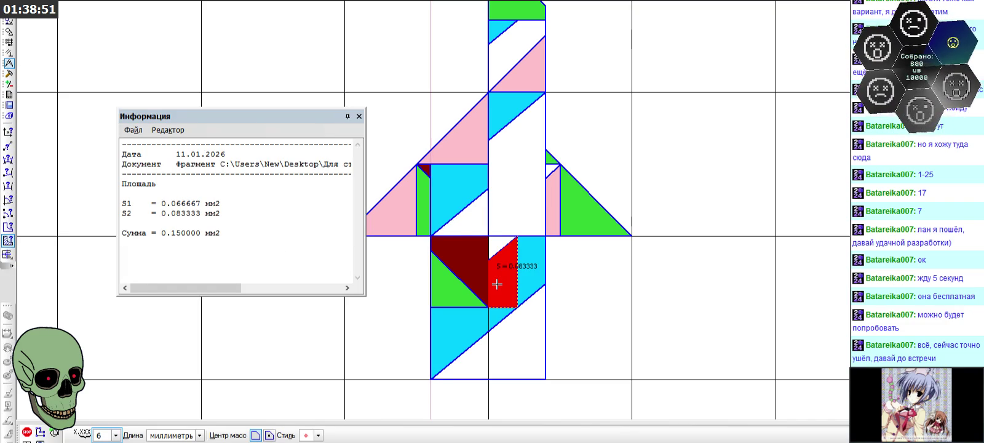
click(360, 117)
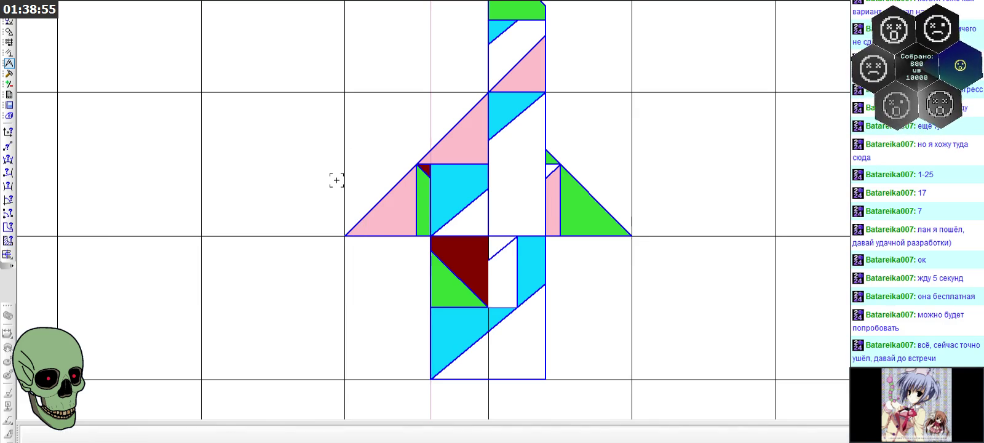
- Fill the lower-right half of the cyan square and the piece beside the maroon triangle dark blue
click(10, 32)
click(8, 336)
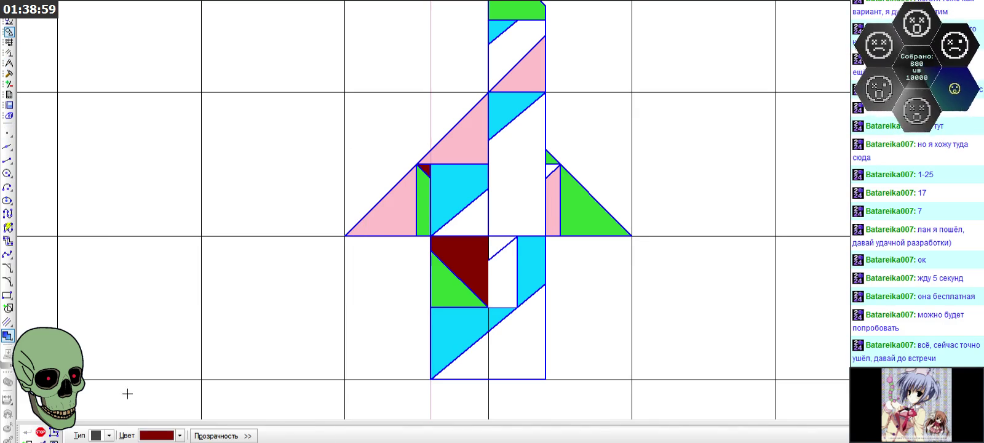
click(165, 437)
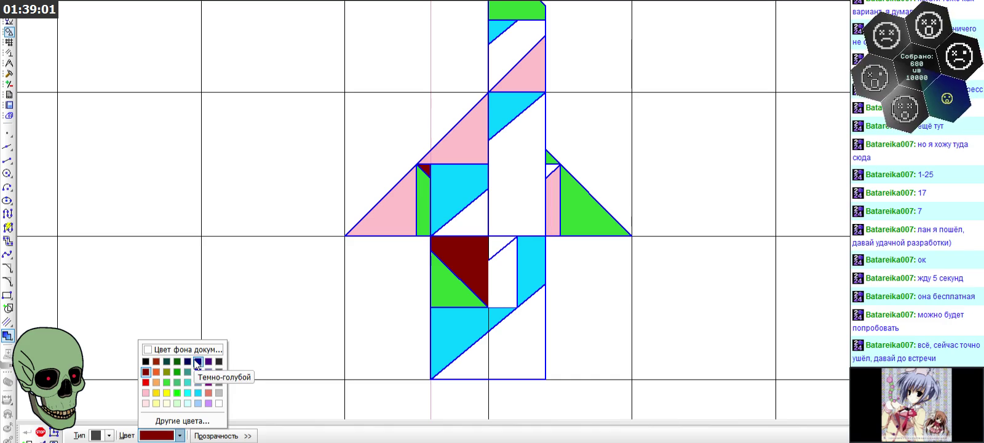
click(177, 371)
click(455, 224)
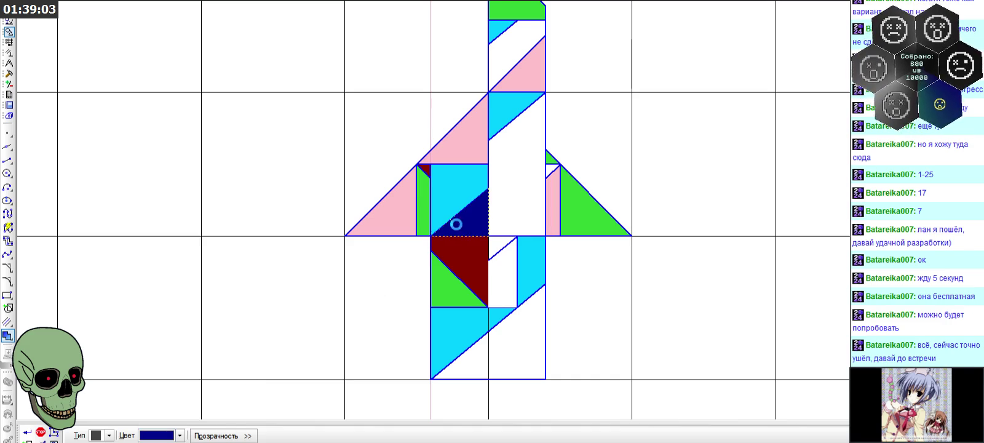
click(499, 274)
click(40, 431)
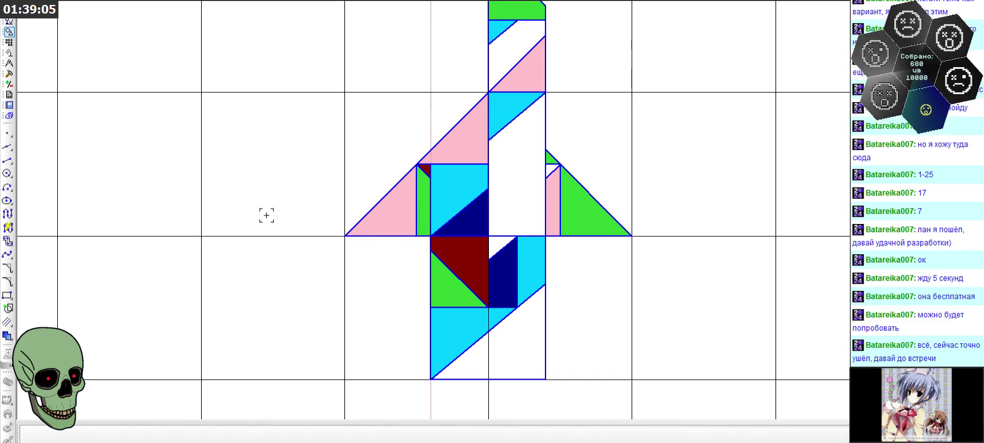
scroll(270, 209, down, 2)
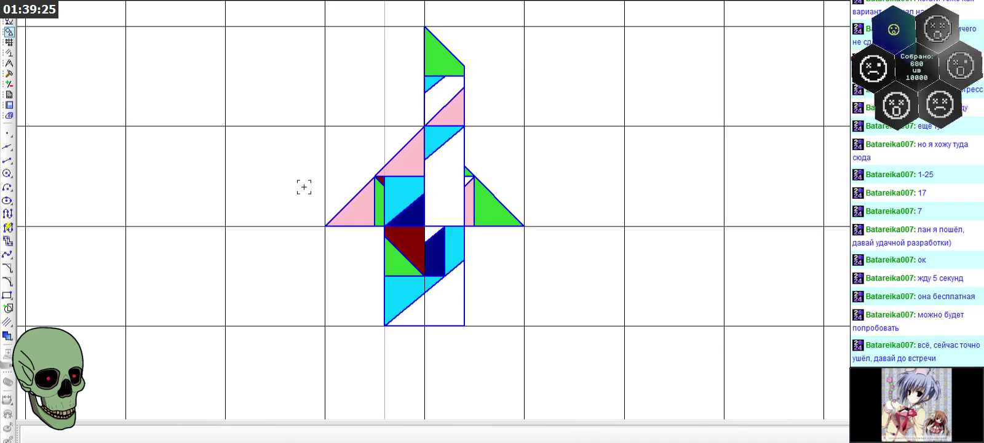
- Fill three small triangles dark green, including the one in the upper column
click(8, 335)
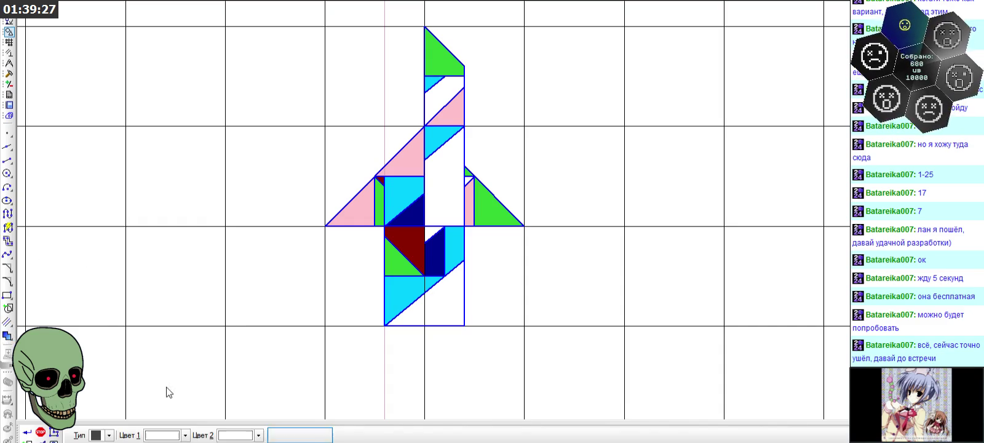
click(165, 440)
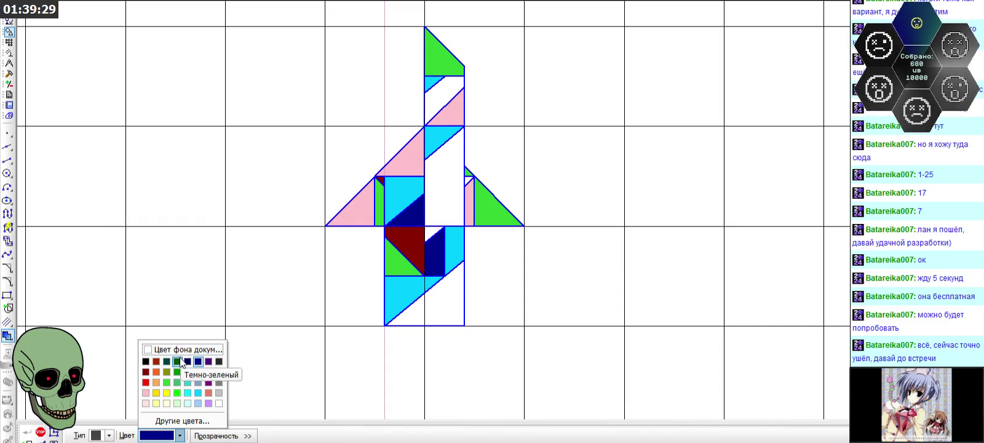
click(168, 363)
click(432, 235)
click(468, 179)
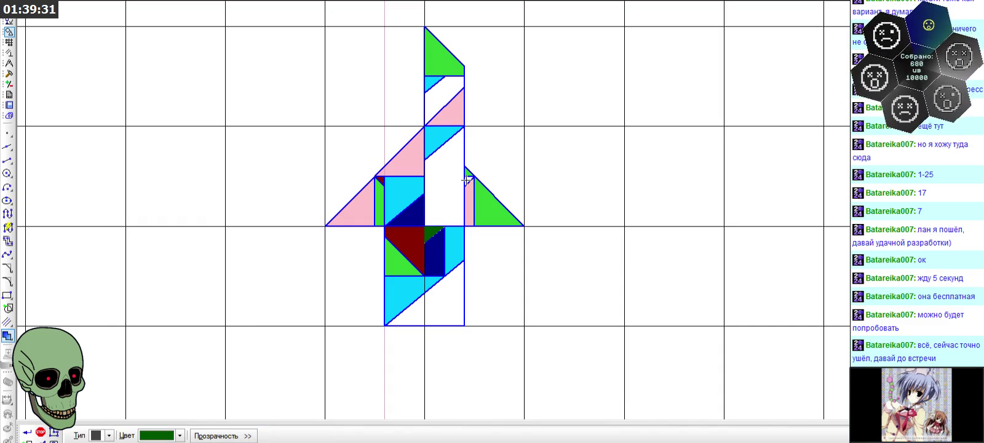
click(433, 98)
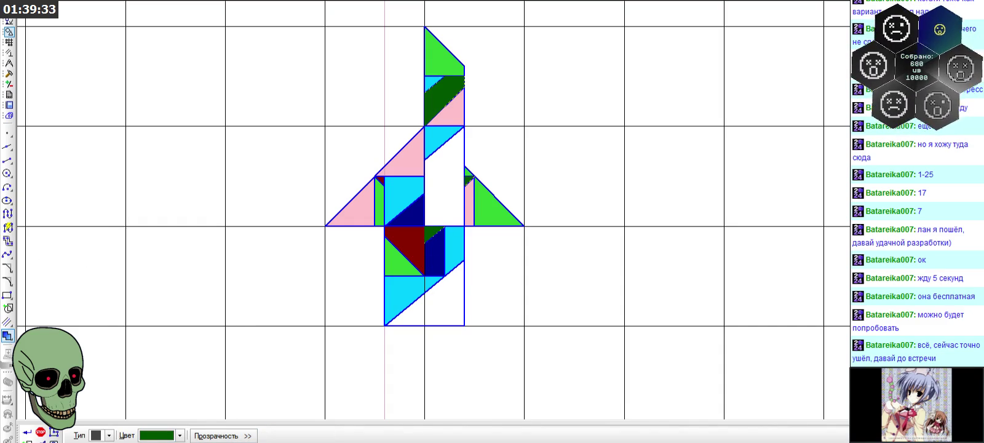
click(38, 433)
scroll(453, 161, down, 1)
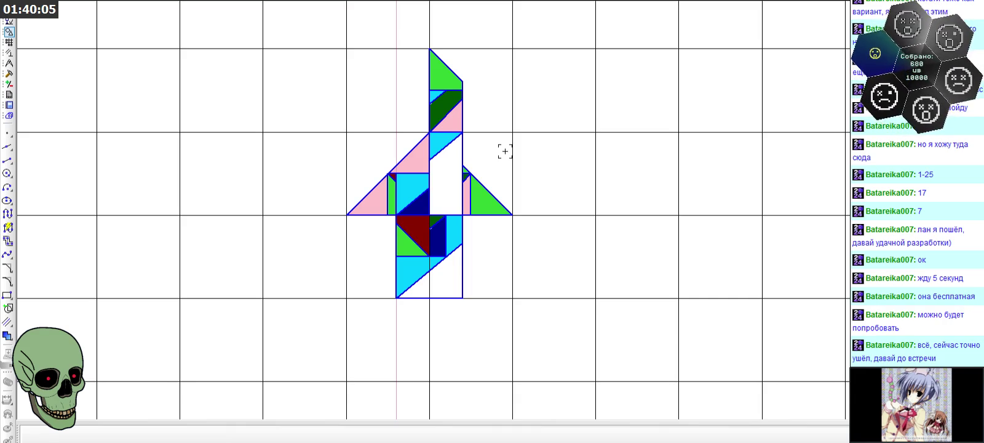
scroll(544, 234, down, 3)
scroll(545, 240, down, 3)
scroll(549, 185, up, 1)
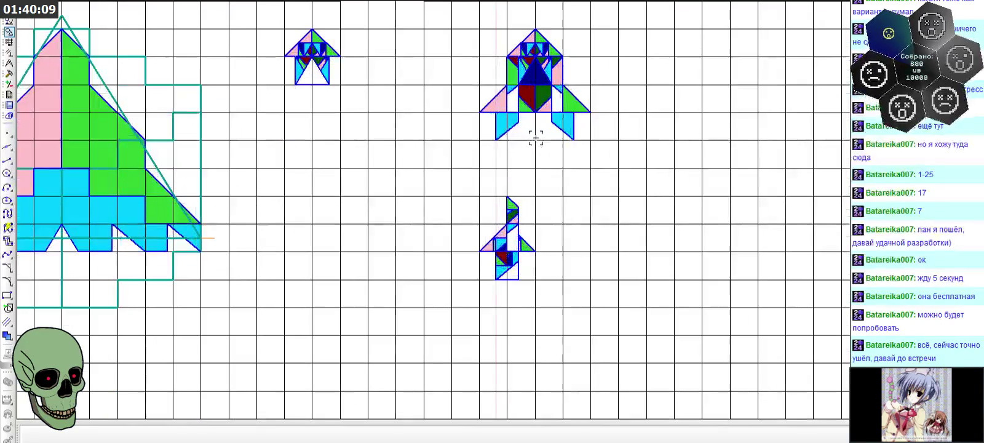
scroll(555, 175, up, 1)
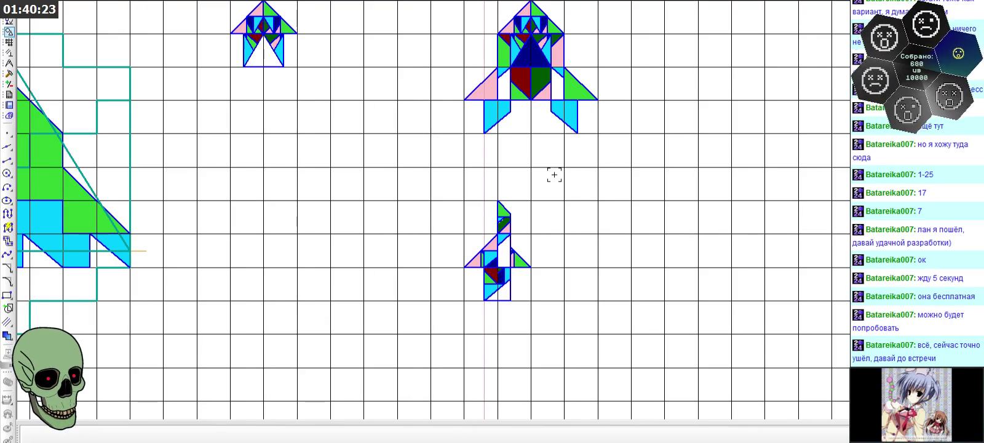
scroll(516, 222, up, 1)
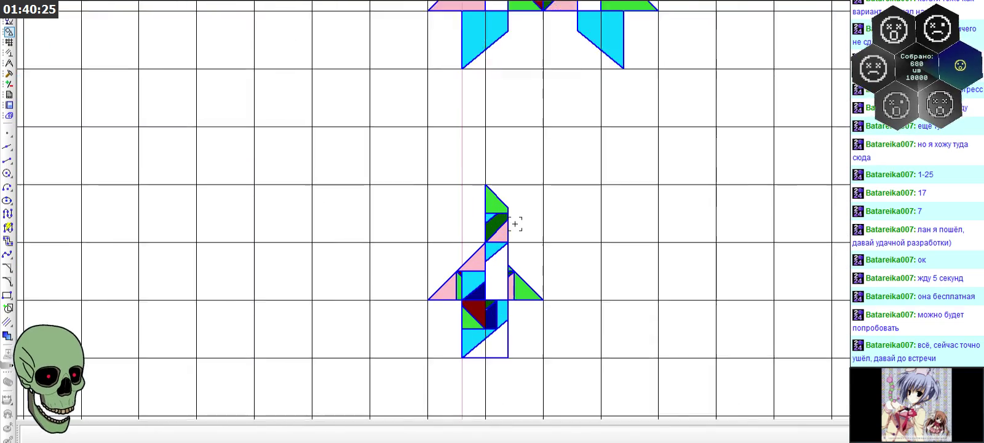
scroll(502, 212, up, 1)
scroll(459, 306, up, 1)
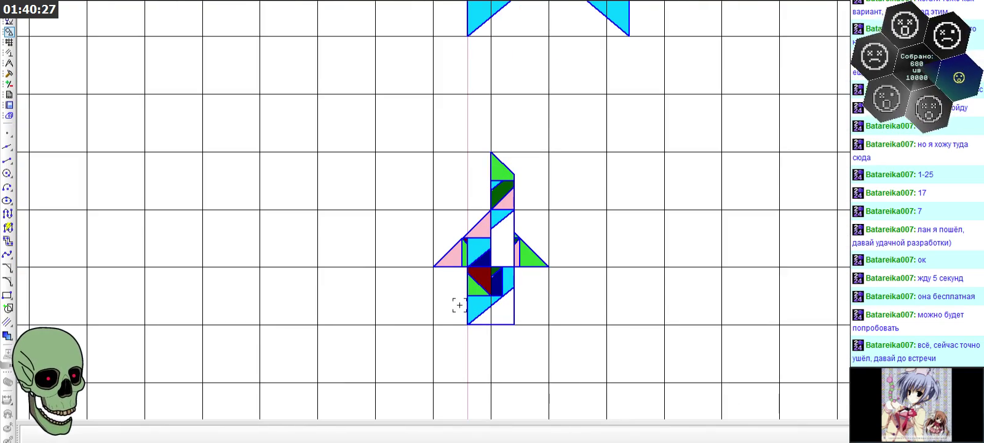
scroll(468, 307, up, 3)
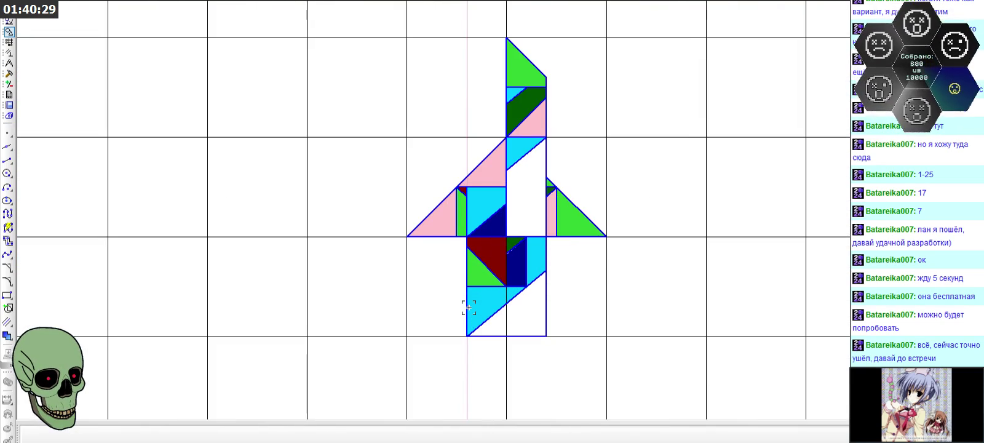
scroll(496, 248, down, 5)
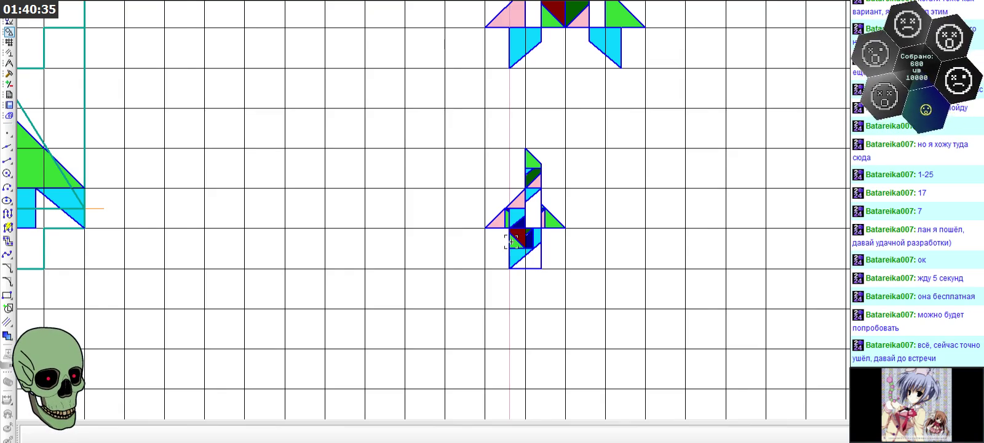
scroll(545, 235, up, 3)
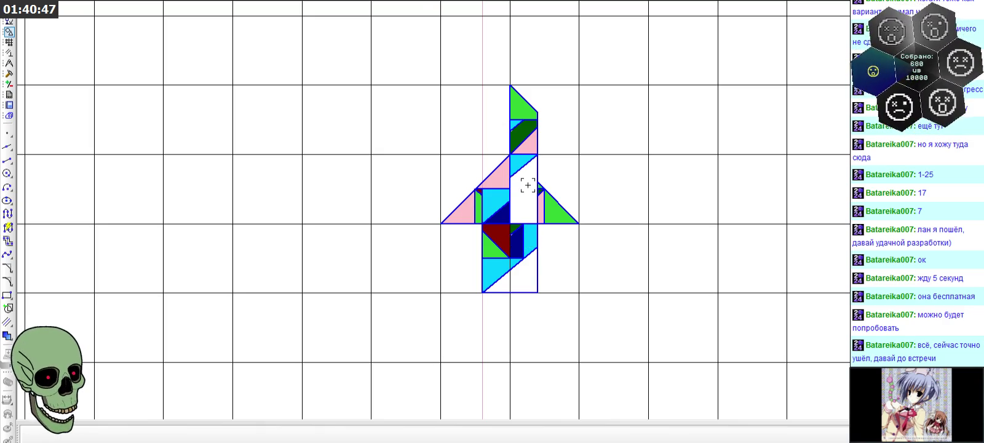
click(516, 167)
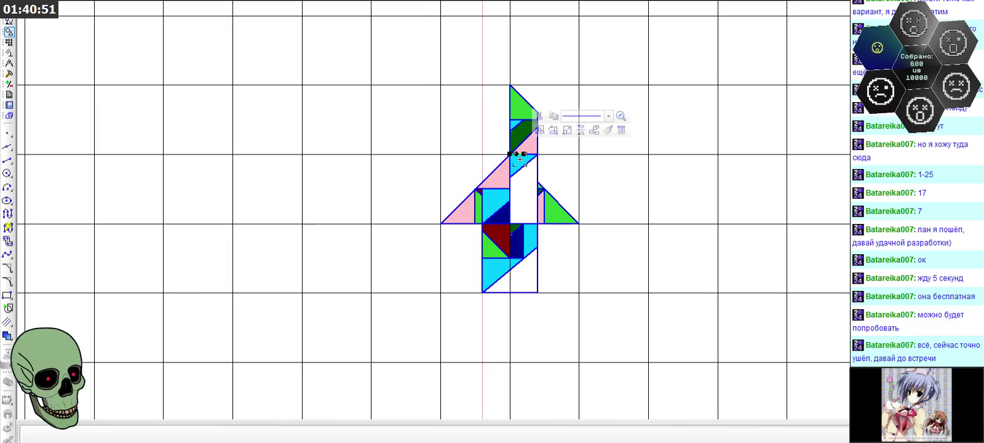
click(607, 197)
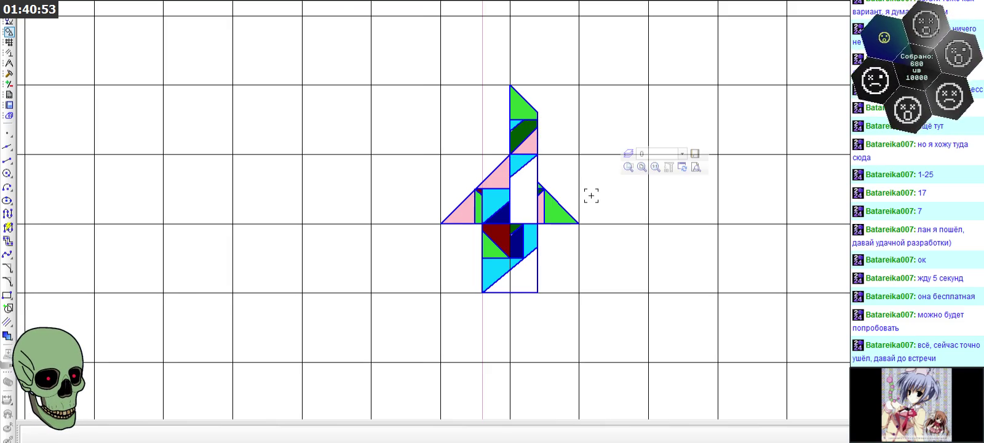
scroll(550, 196, down, 1)
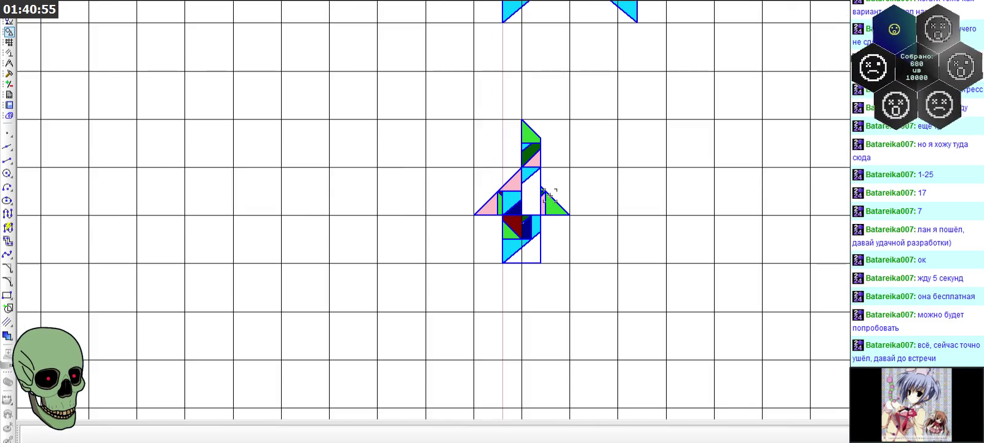
scroll(549, 195, up, 2)
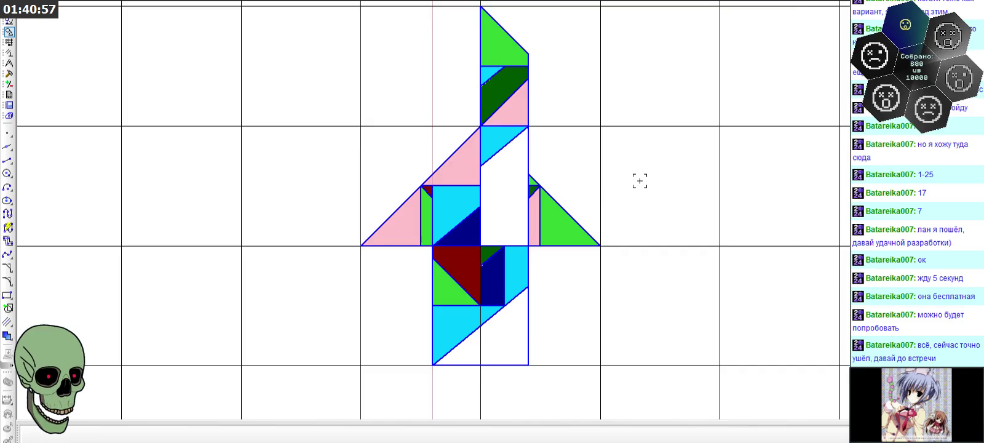
scroll(639, 181, down, 1)
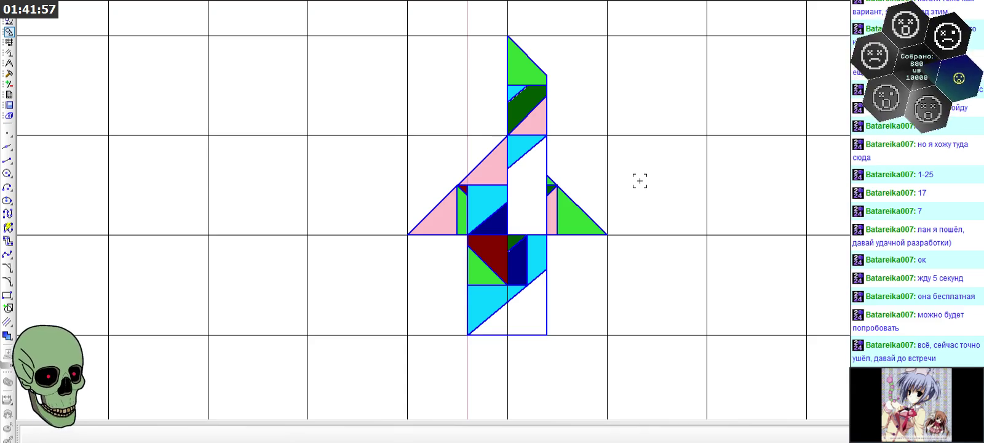
scroll(569, 203, up, 3)
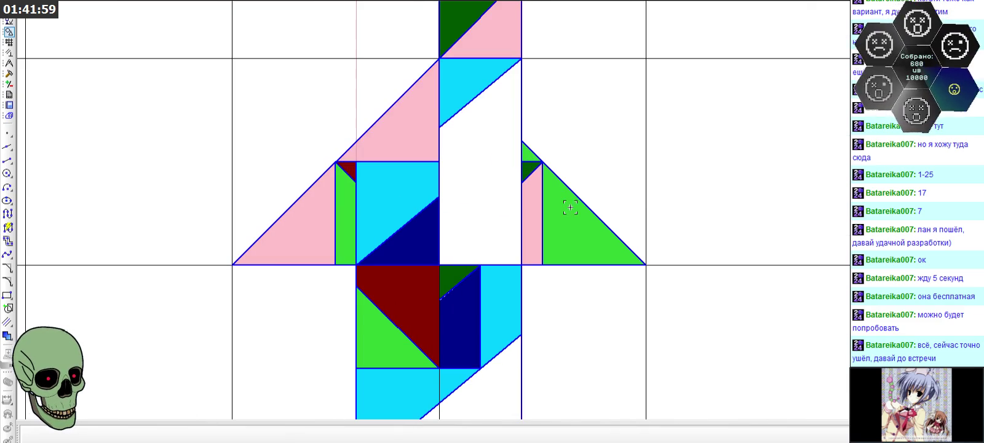
- Delete the dark-green triangle fills, leaving the small cyan triangle at the top unselected
click(455, 274)
scroll(541, 280, down, 2)
key(Delete)
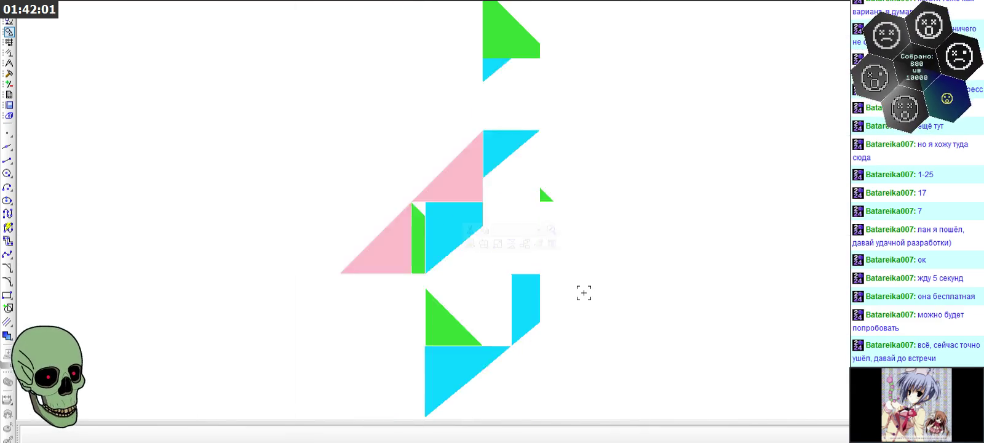
click(495, 64)
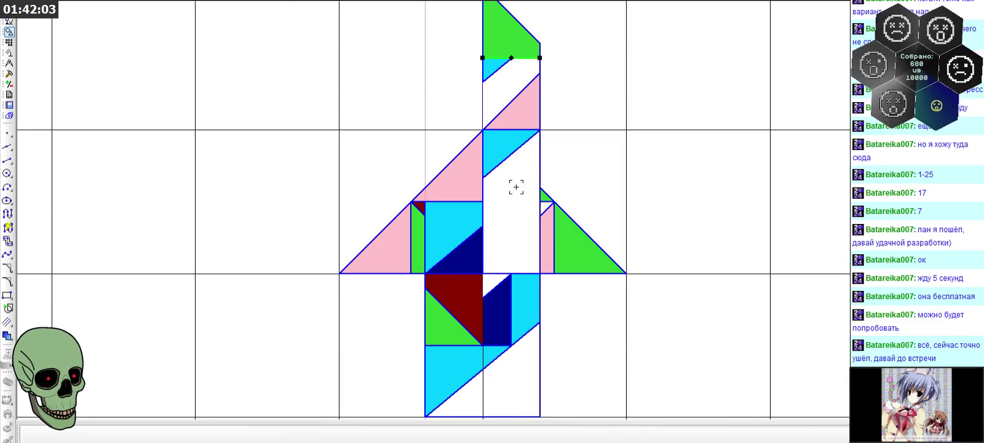
click(594, 300)
scroll(594, 299, down, 2)
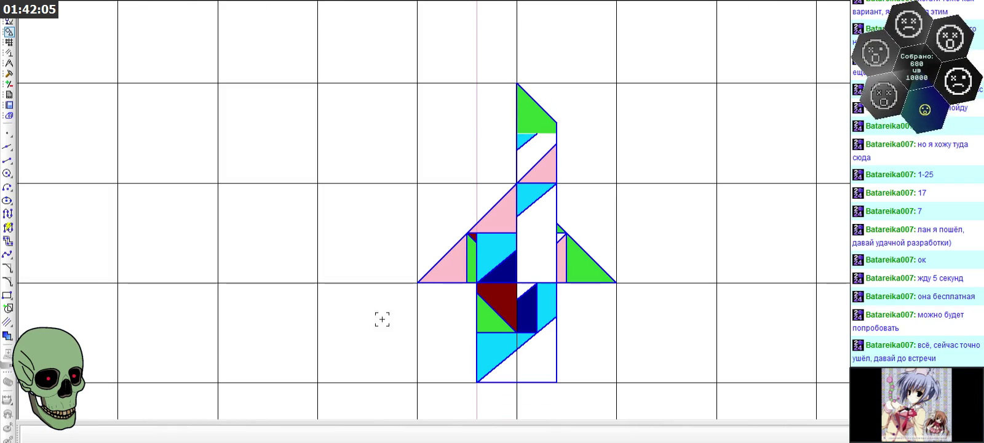
- Fill the small white gap above the navy triangle with cyan
click(7, 336)
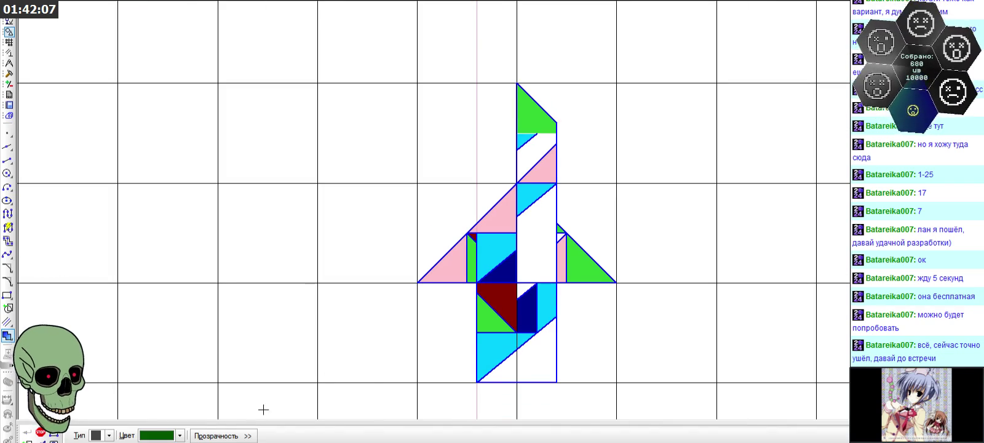
click(180, 435)
click(200, 396)
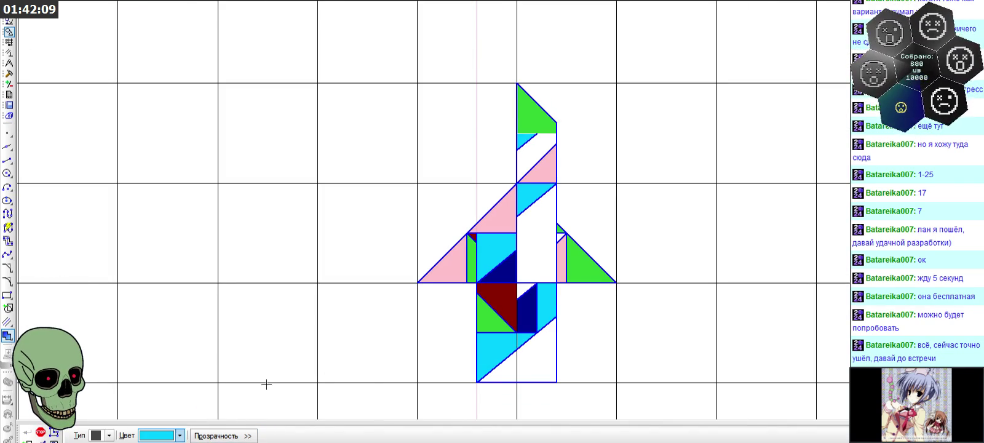
click(522, 287)
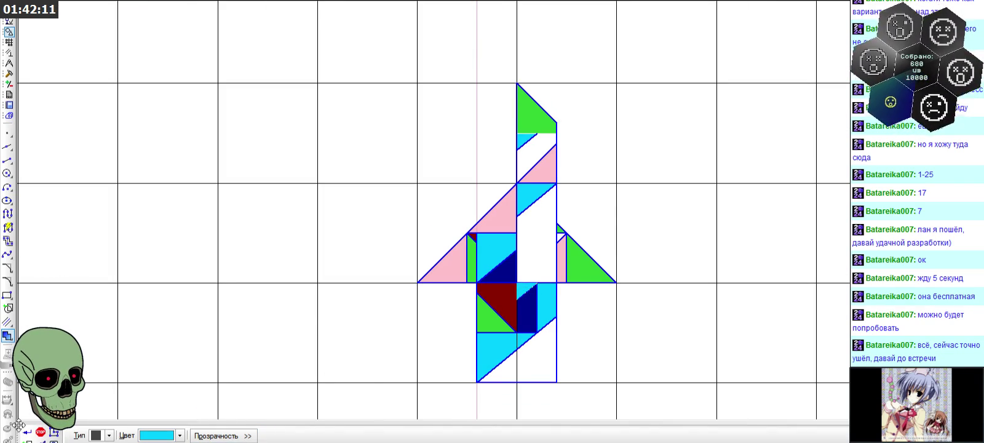
click(40, 432)
scroll(541, 139, up, 3)
- Select the stray cyan sliver near the top of the figure for removal
click(513, 150)
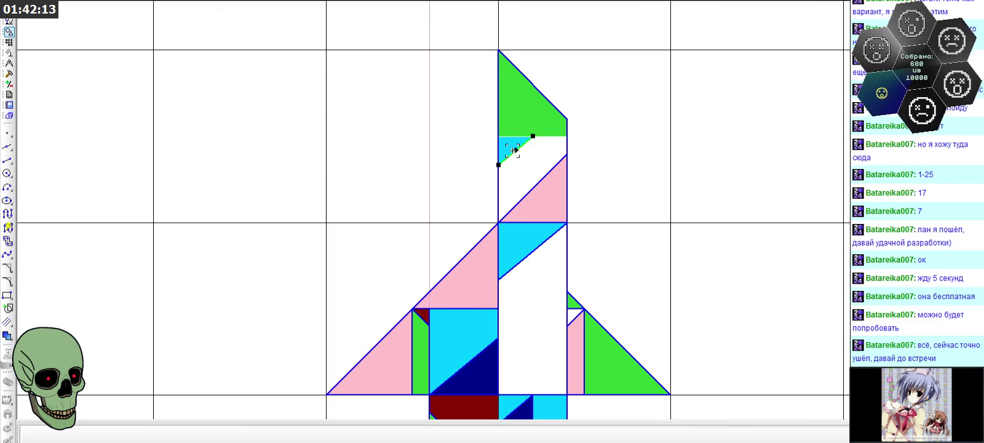
click(517, 149)
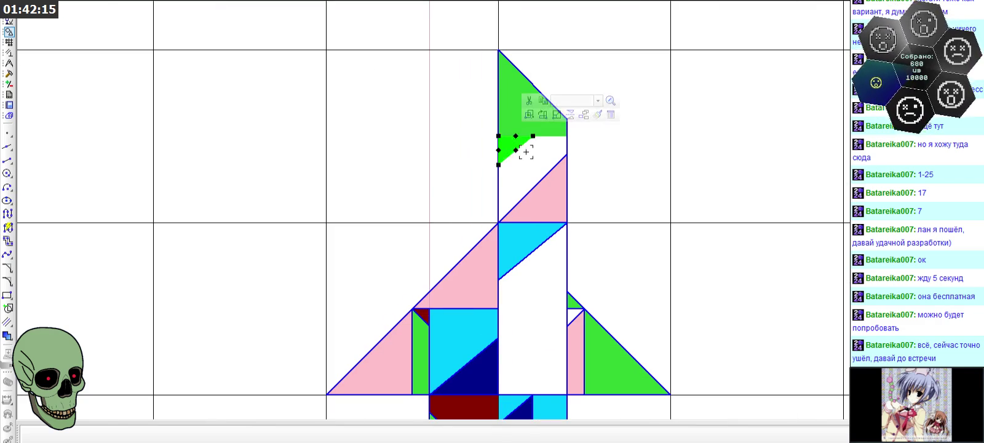
scroll(693, 99, down, 3)
scroll(674, 139, up, 1)
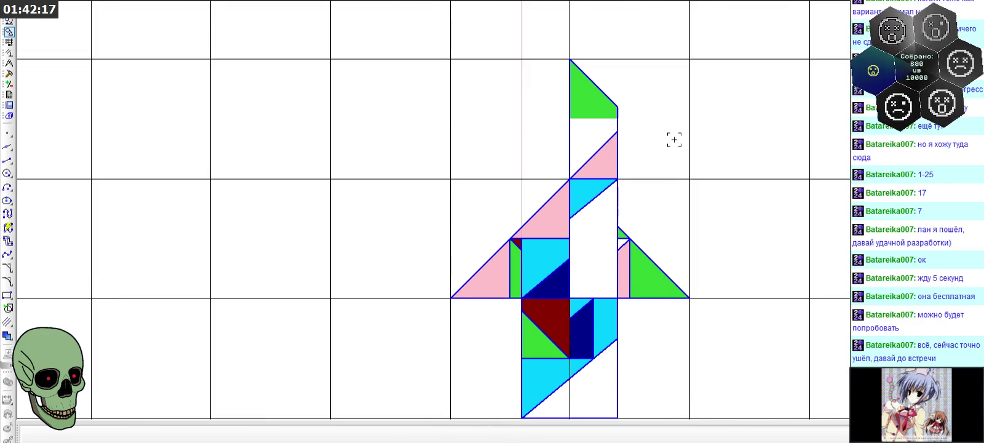
- Try dark green fills under the top green triangle and right wing, then cancel the spill-over
click(8, 335)
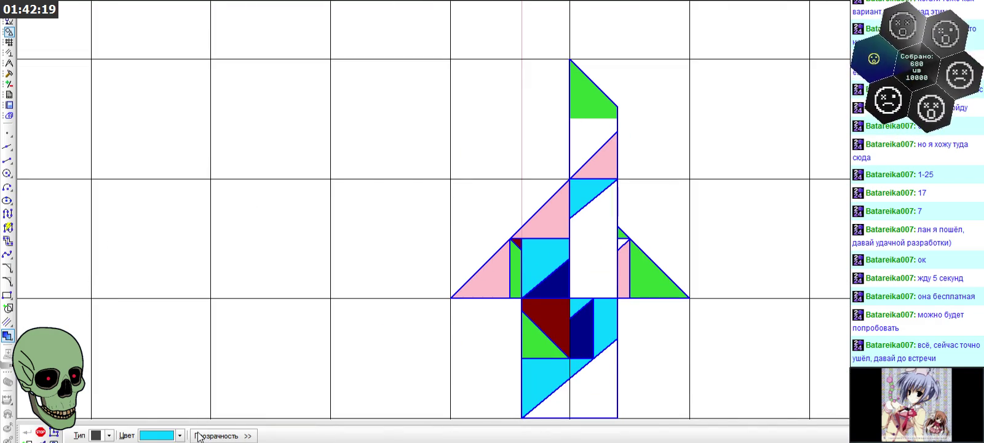
click(179, 435)
click(177, 372)
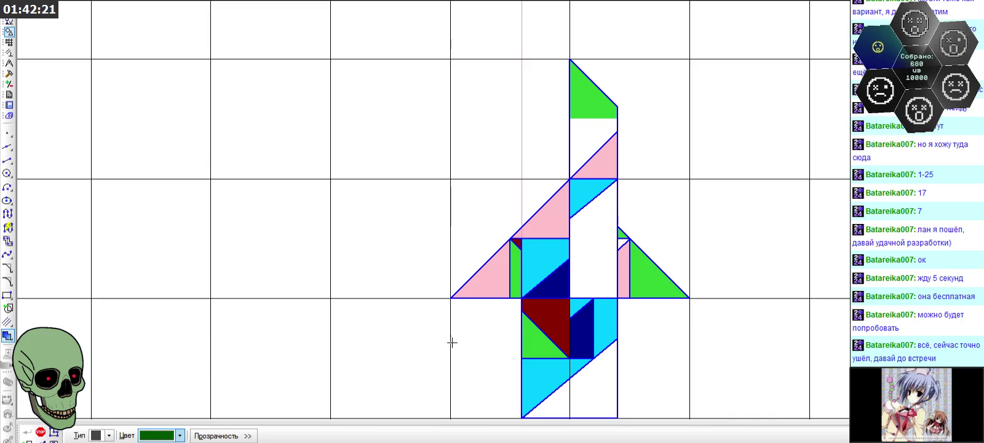
click(620, 244)
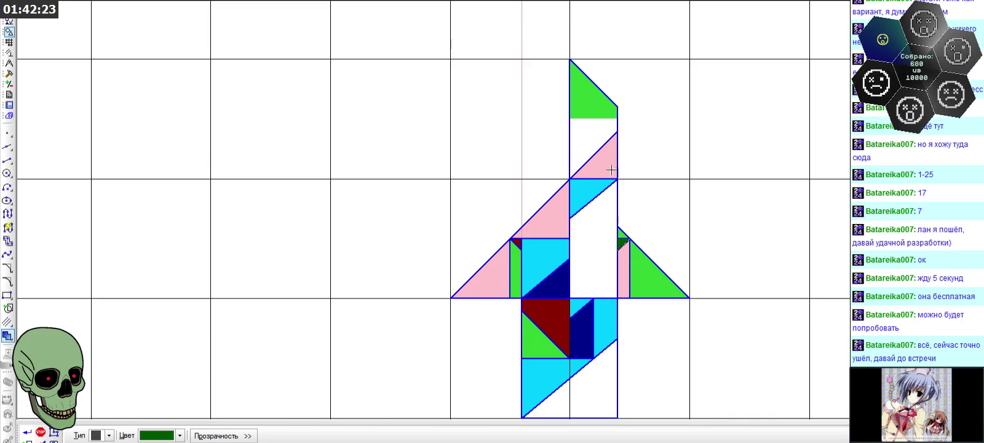
click(584, 148)
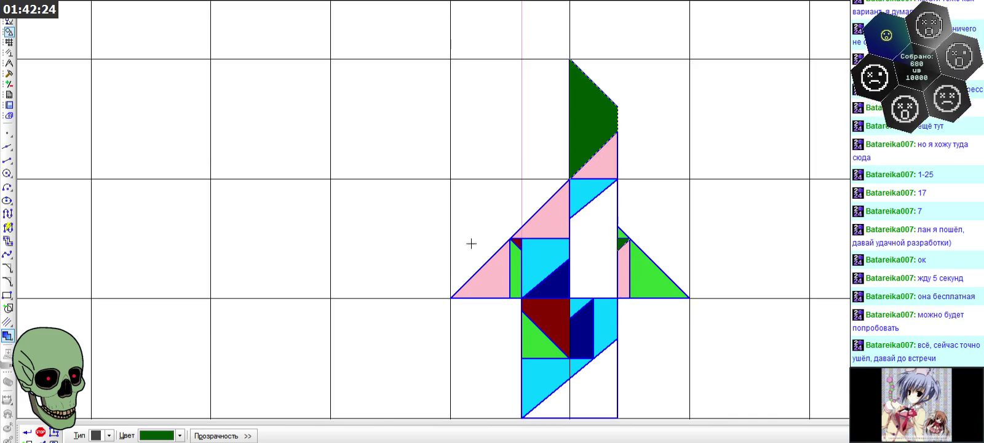
click(40, 432)
scroll(641, 148, up, 2)
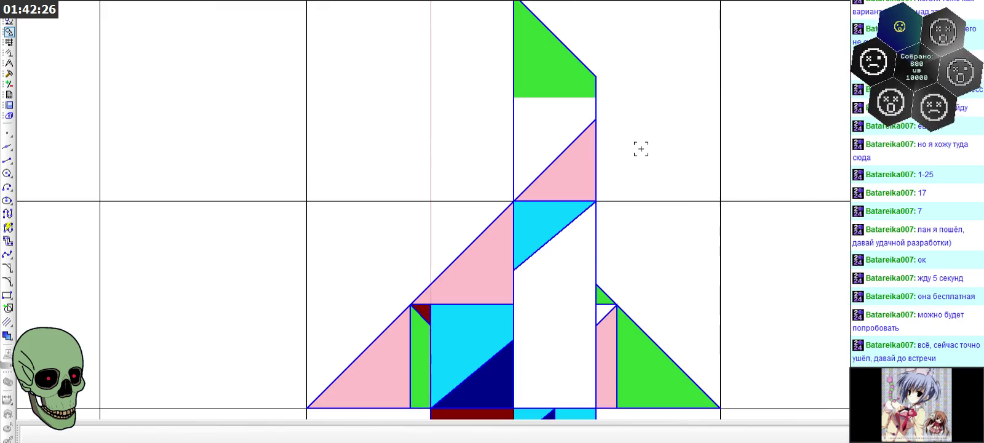
- Draw a horizontal segment under the top green triangle to close the band
click(7, 160)
click(515, 98)
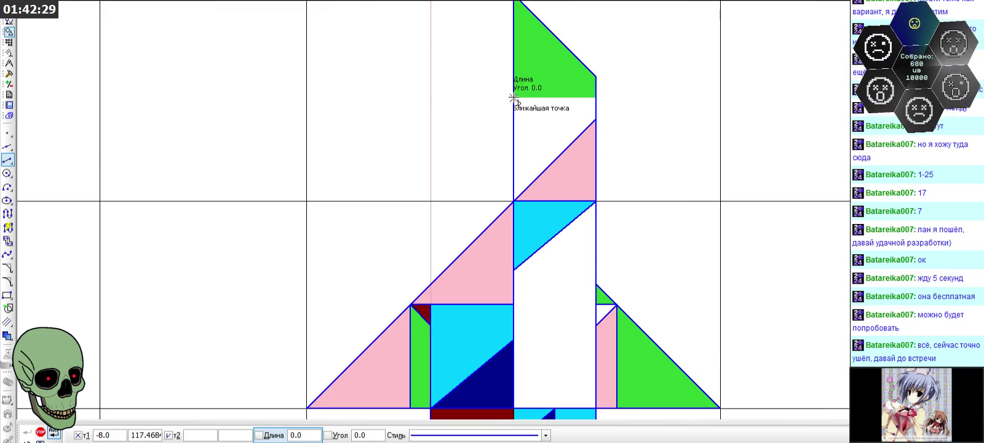
click(596, 97)
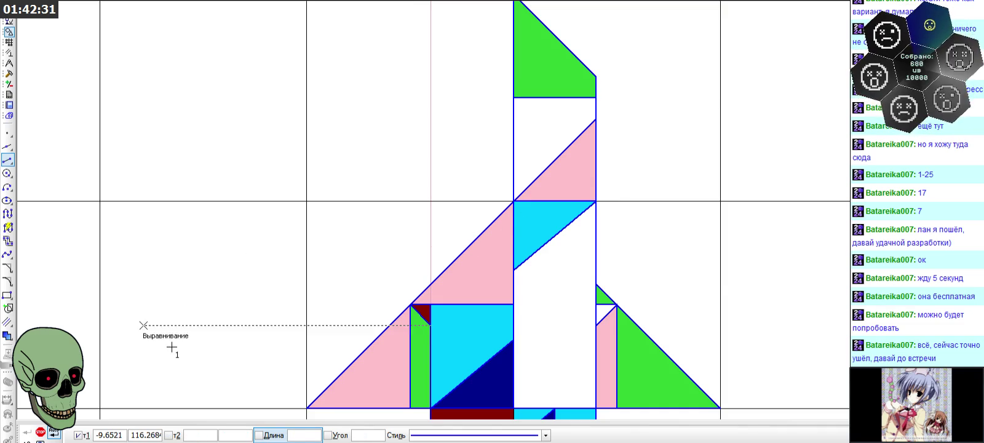
- Fill the closed band and the small triangle beside the white column dark green
click(11, 335)
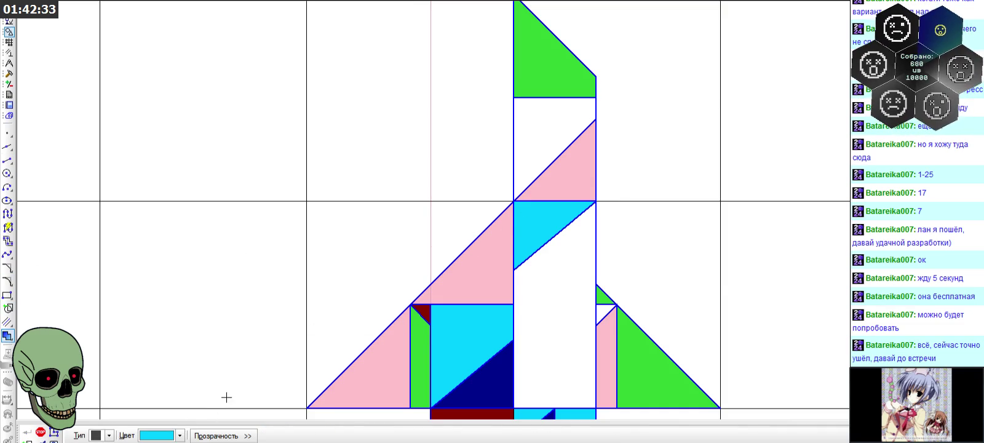
click(180, 435)
click(177, 371)
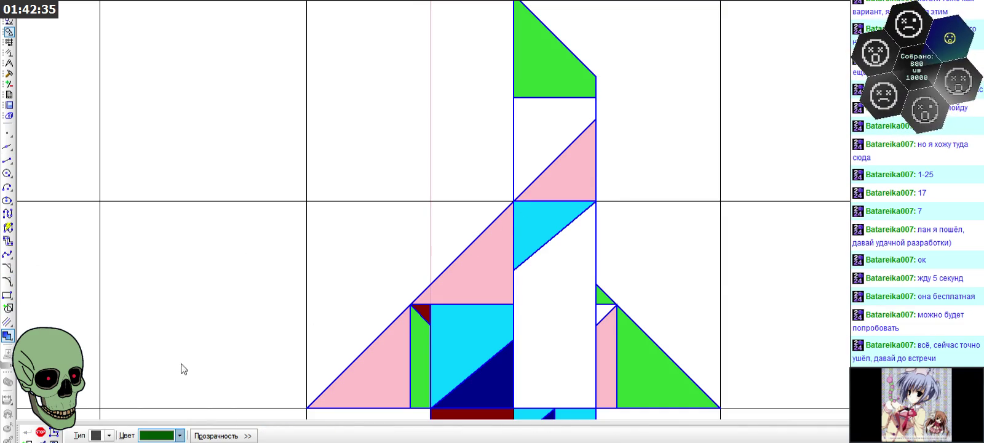
click(527, 138)
click(602, 311)
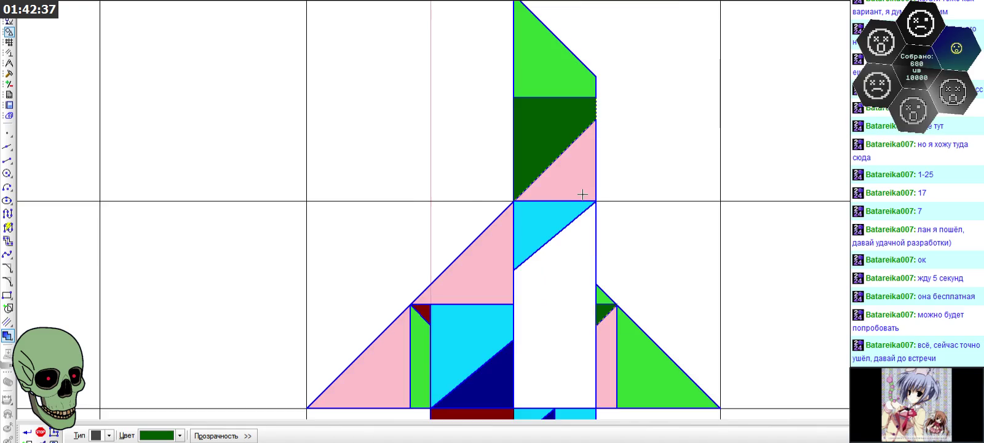
scroll(391, 329, down, 3)
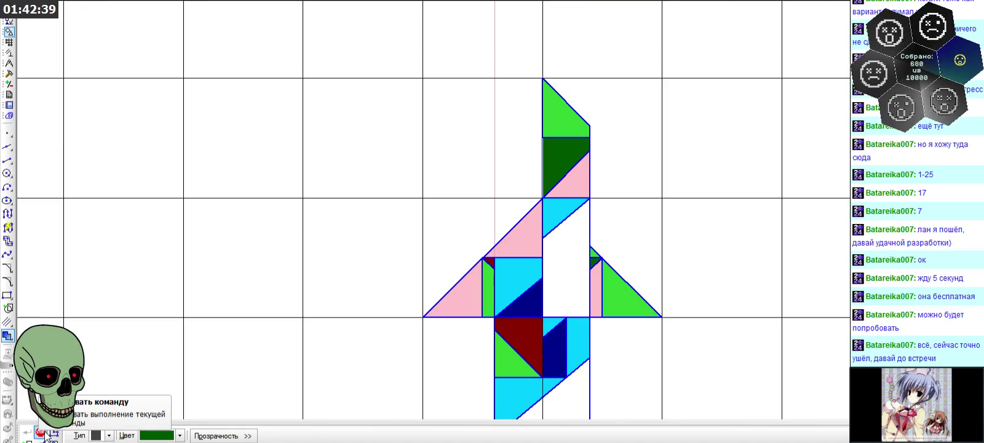
click(40, 432)
scroll(432, 193, down, 1)
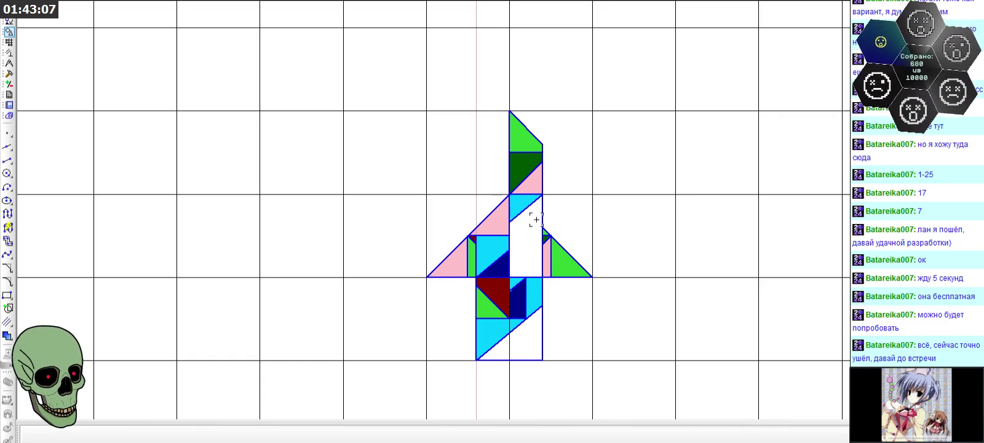
click(532, 182)
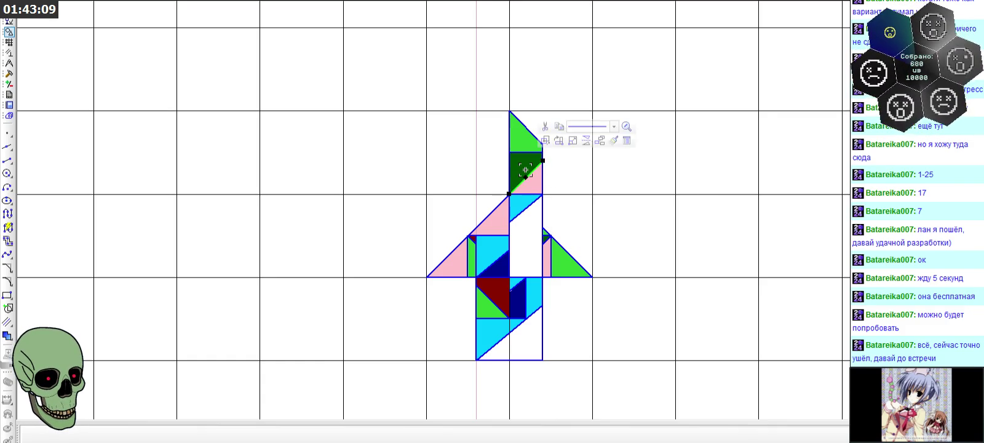
click(496, 293)
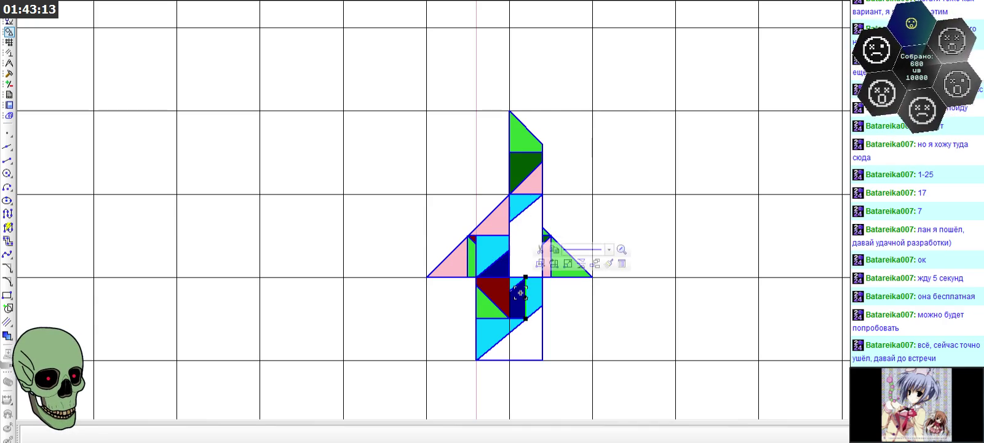
click(567, 324)
scroll(523, 269, up, 5)
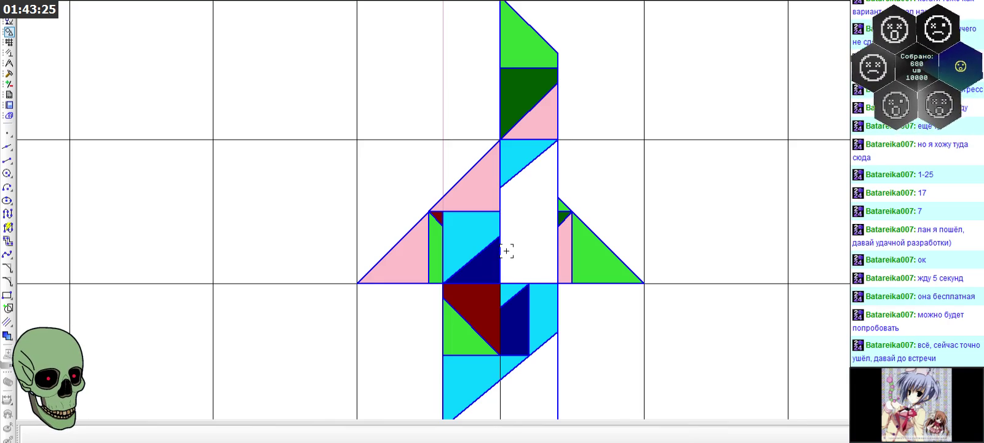
scroll(506, 251, down, 1)
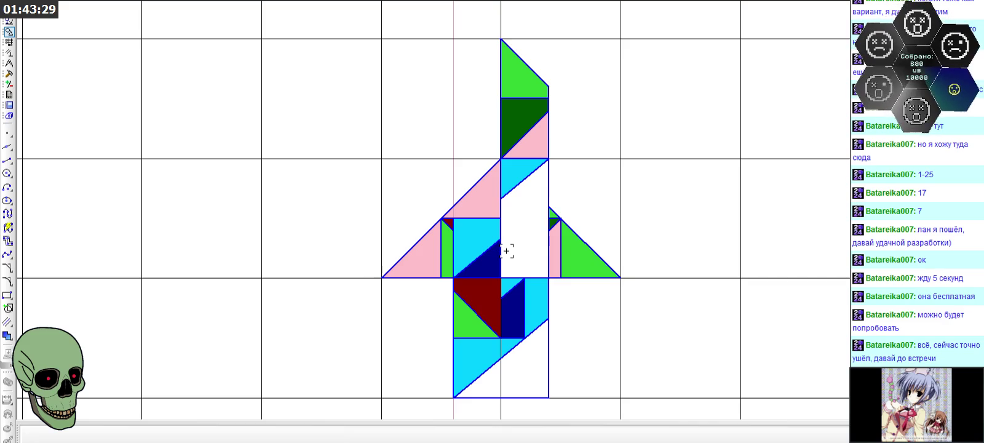
click(525, 102)
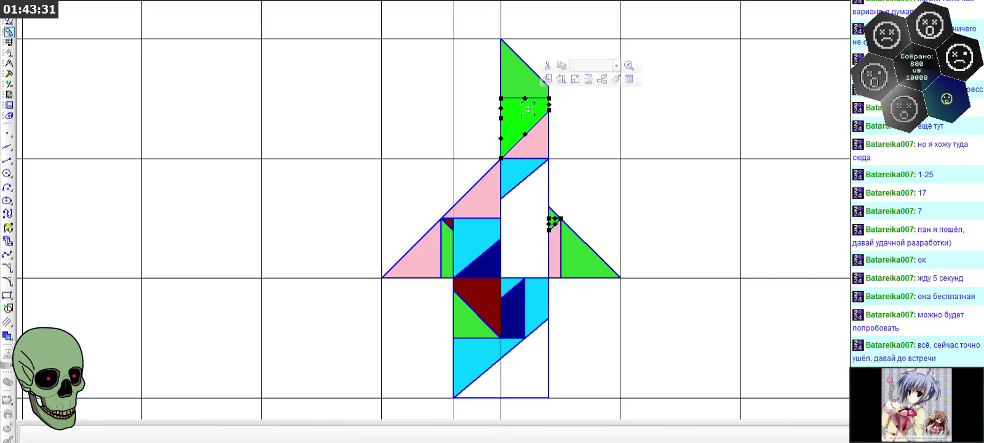
click(594, 171)
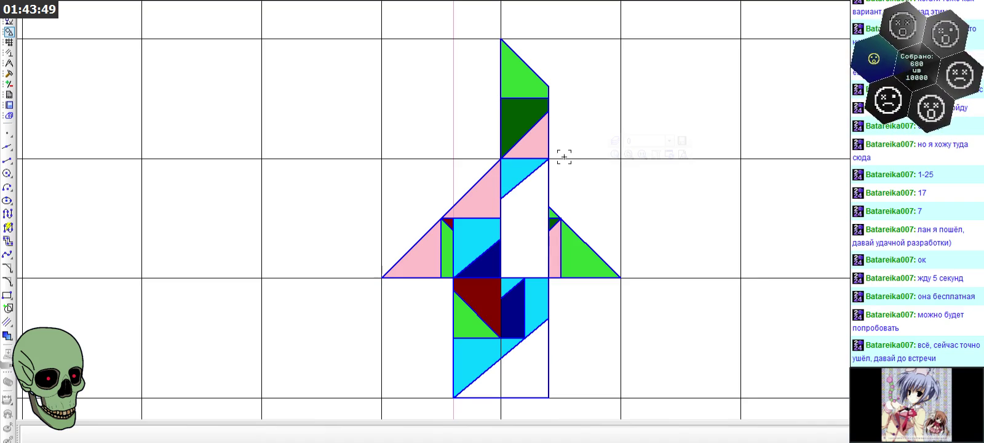
scroll(564, 157, down, 1)
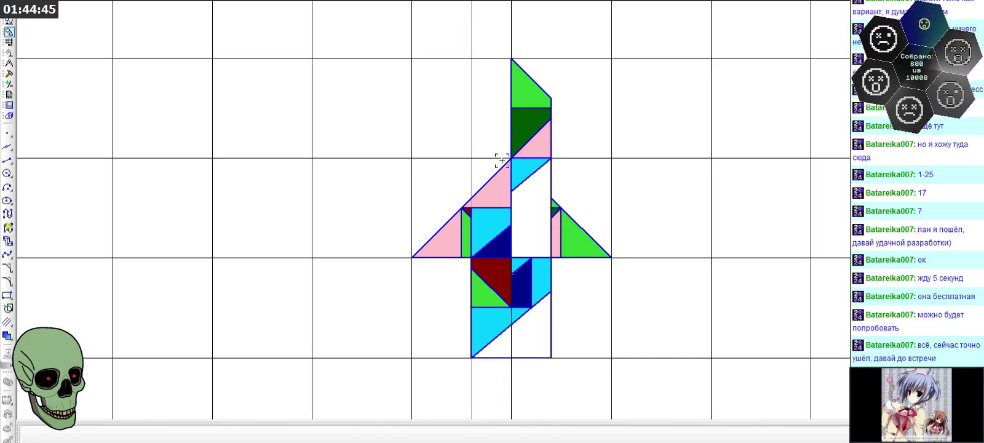
scroll(502, 160, down, 2)
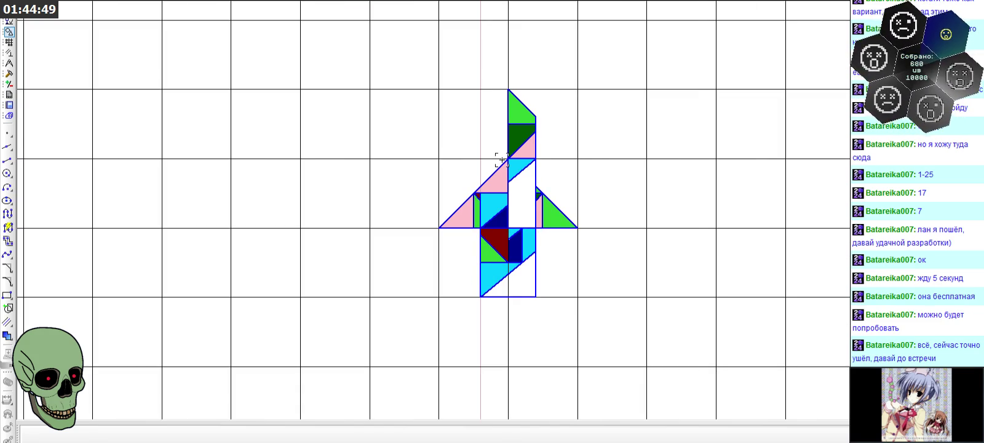
scroll(502, 160, up, 2)
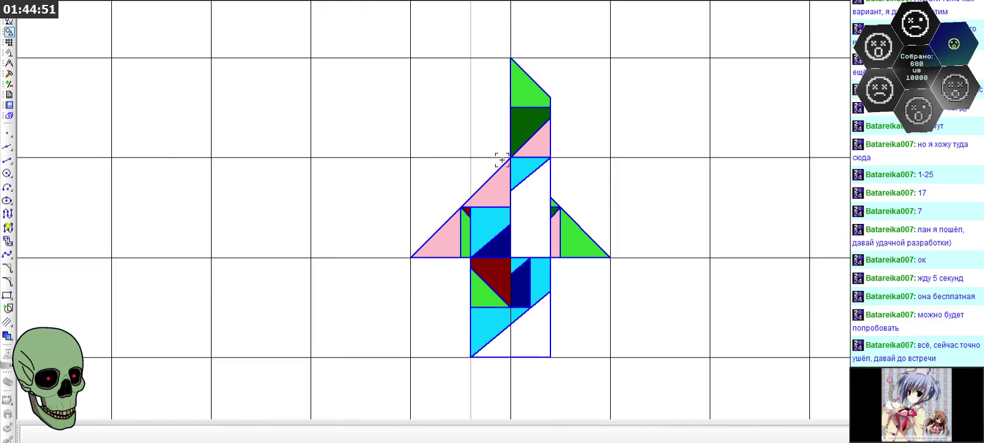
scroll(447, 186, down, 1)
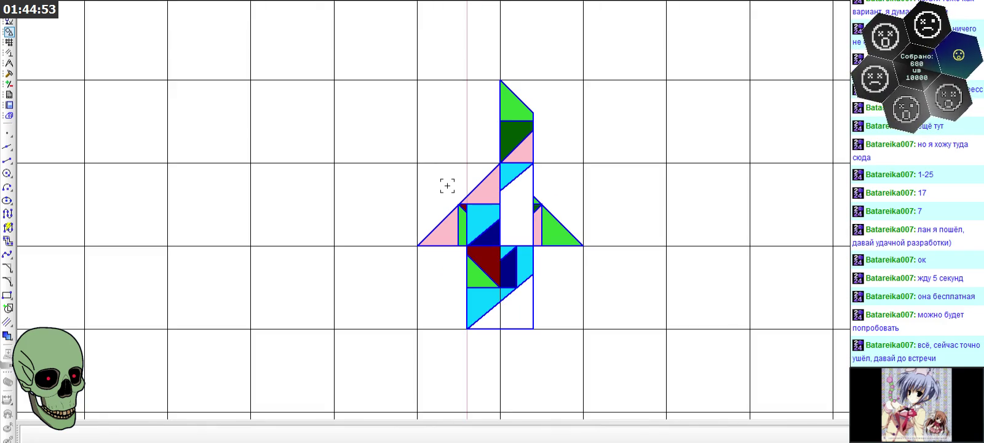